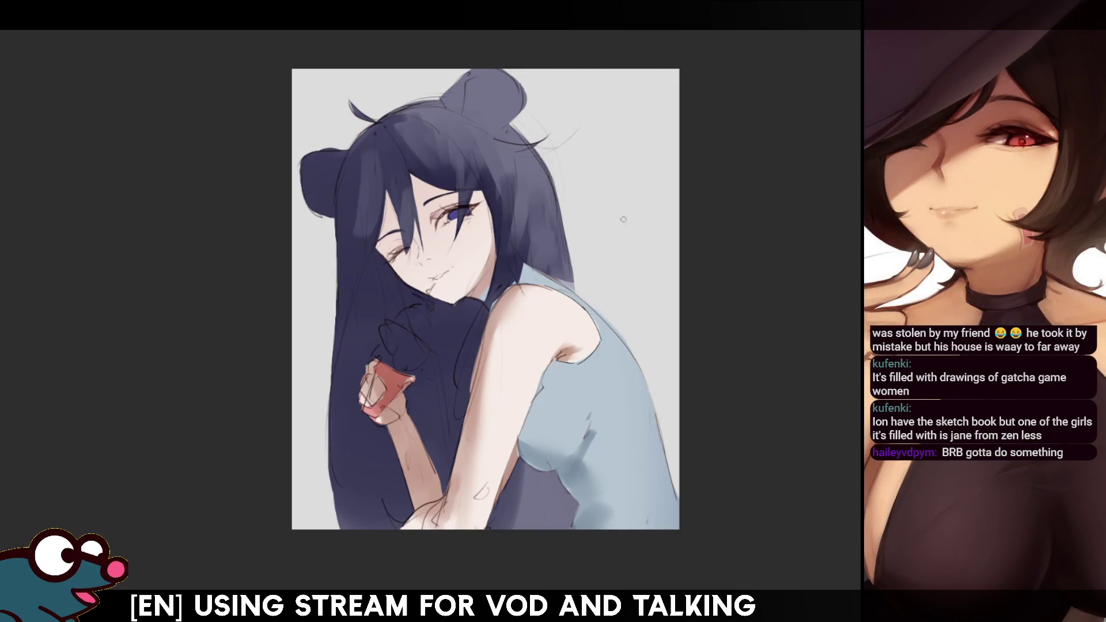
Step: Mirror the canvas back and forth to check proportions, shrinking the brush for eye work
key("h")
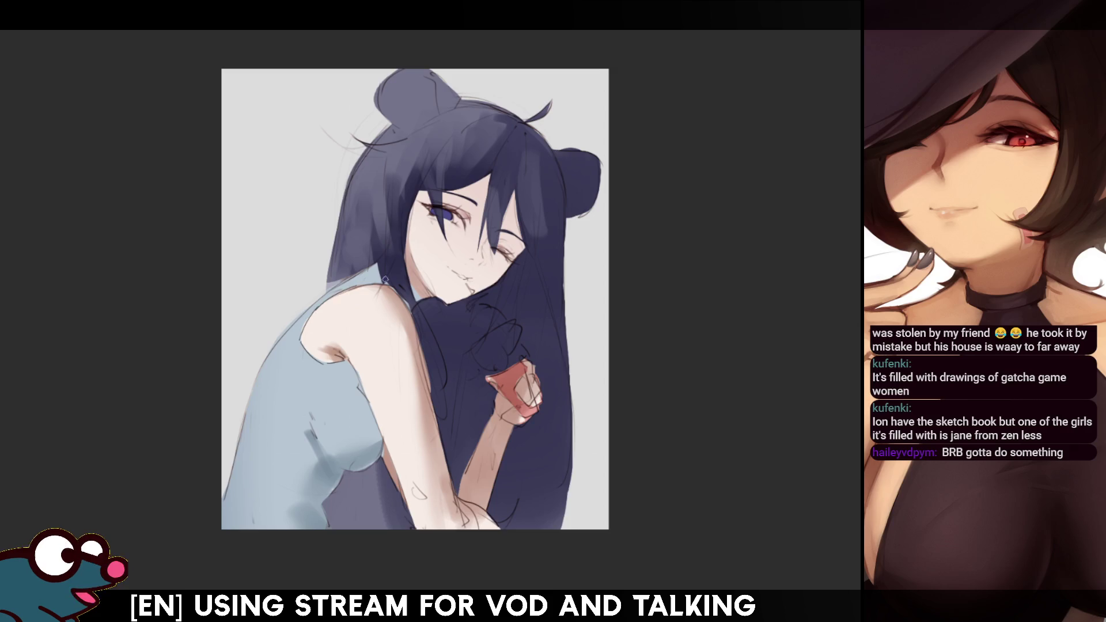
key("h")
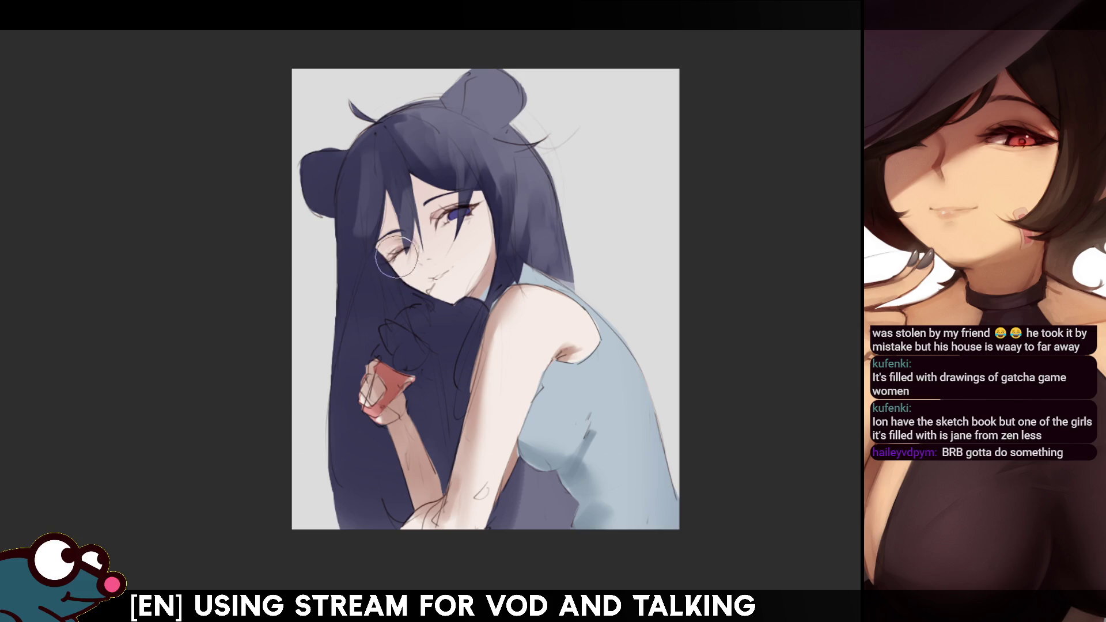
key("h")
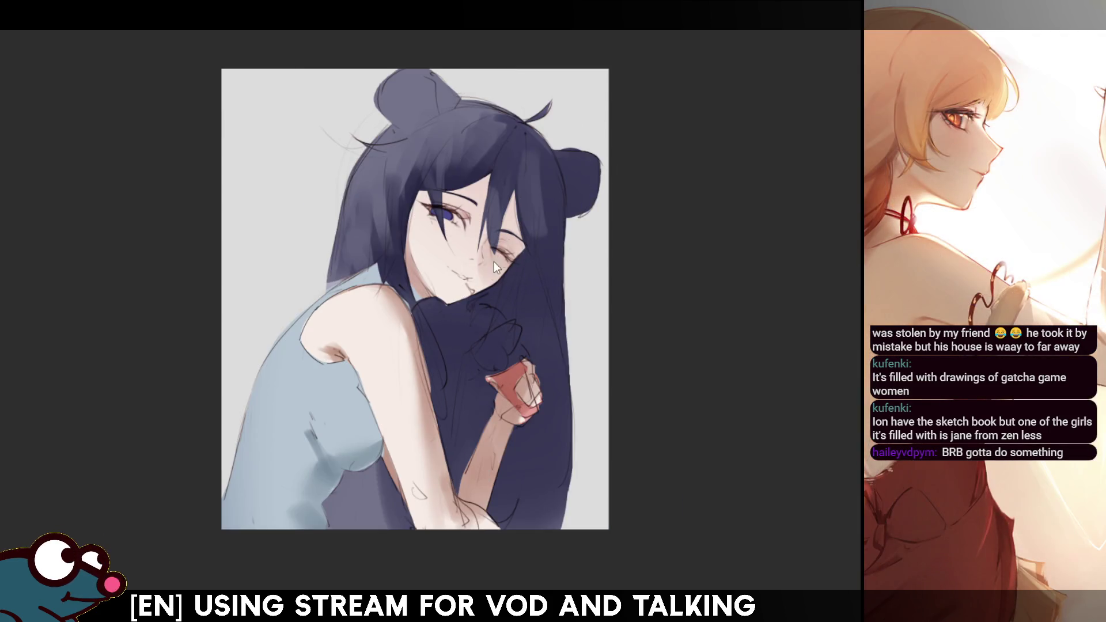
key("h")
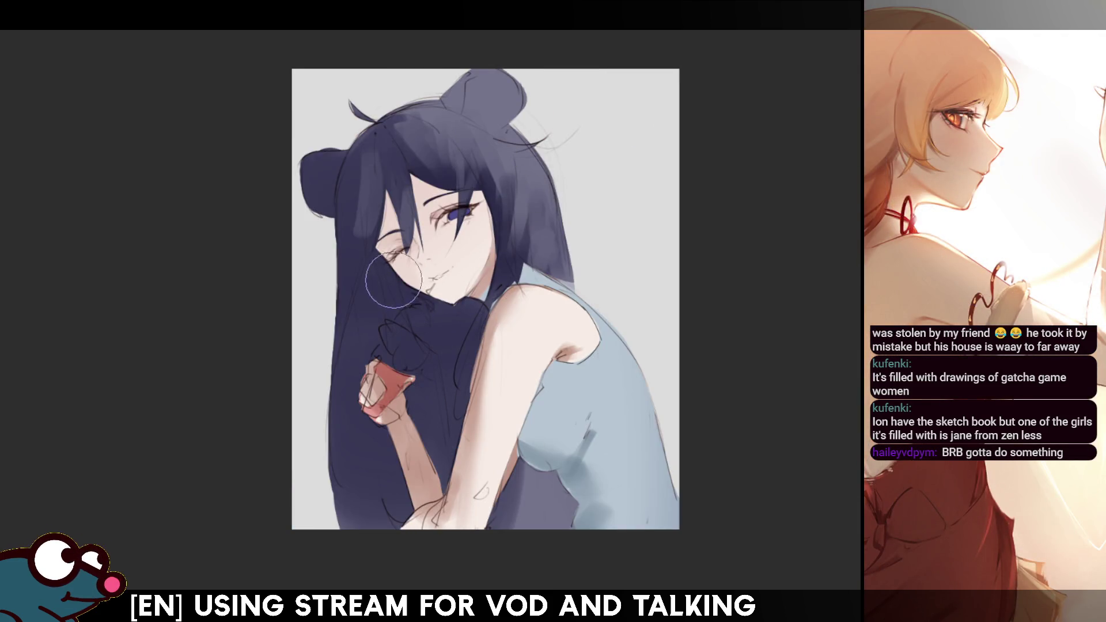
key("bracketleft")
key("bracketleft")
key("bracketleft")
key("h")
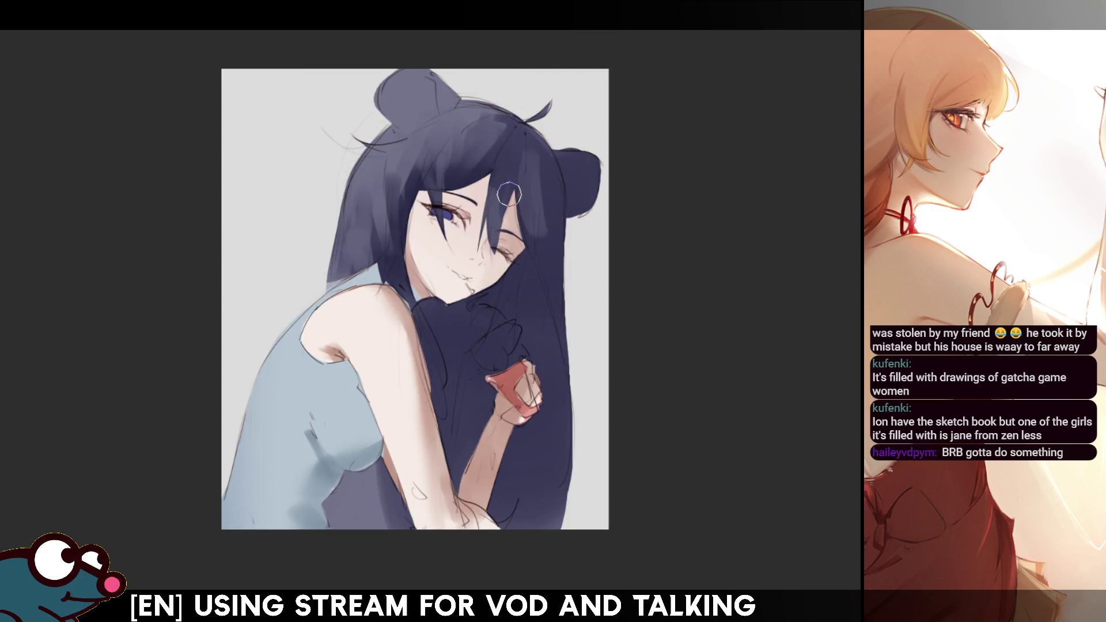
key("h")
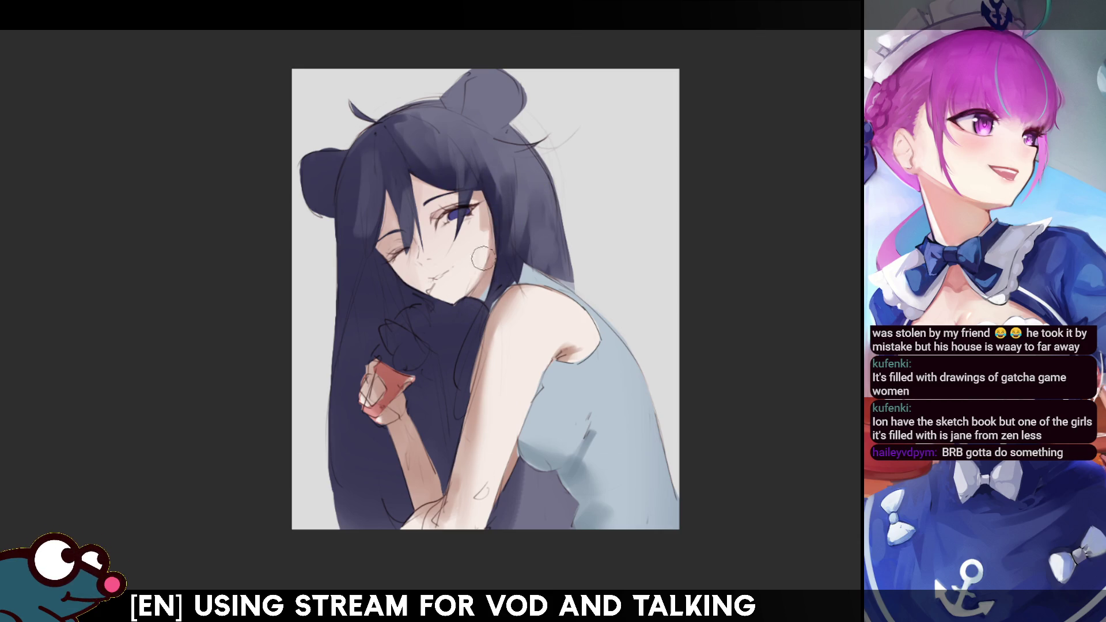
key("m")
key("m")
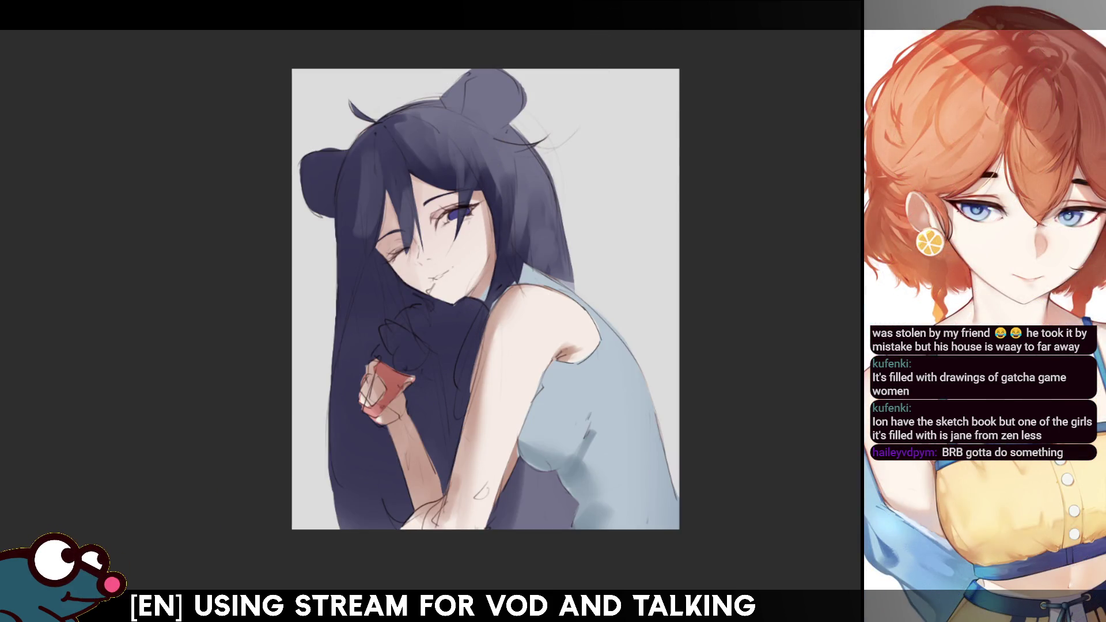
Step: Tilt the view clockwise, then straighten and zoom in on the face, angling it to include the shoulder
left_click_drag(438, 225, 392, 225)
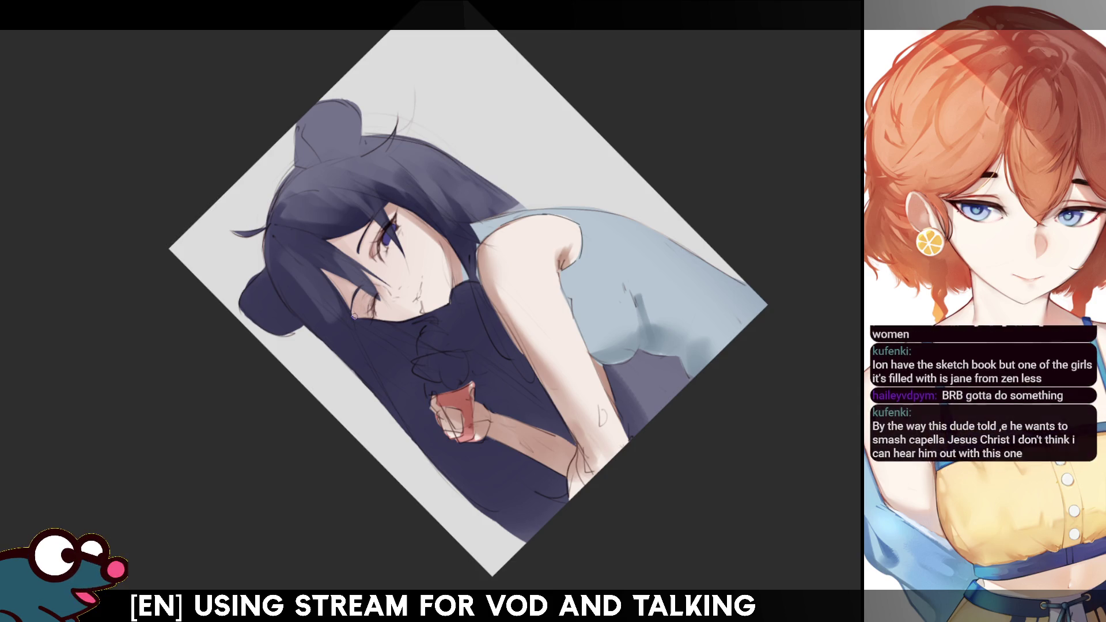
key("m")
key("m")
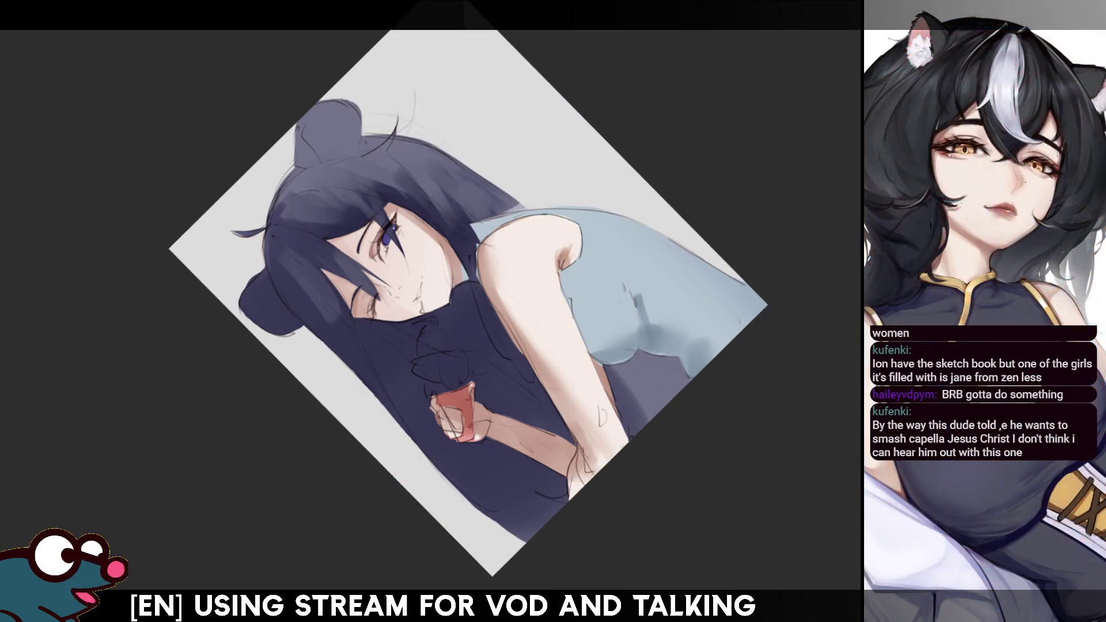
key("m")
key("m")
left_click_drag(633, 172, 708, 300)
scroll(438, 311, "up", 5)
left_click_drag(369, 173, 401, 261)
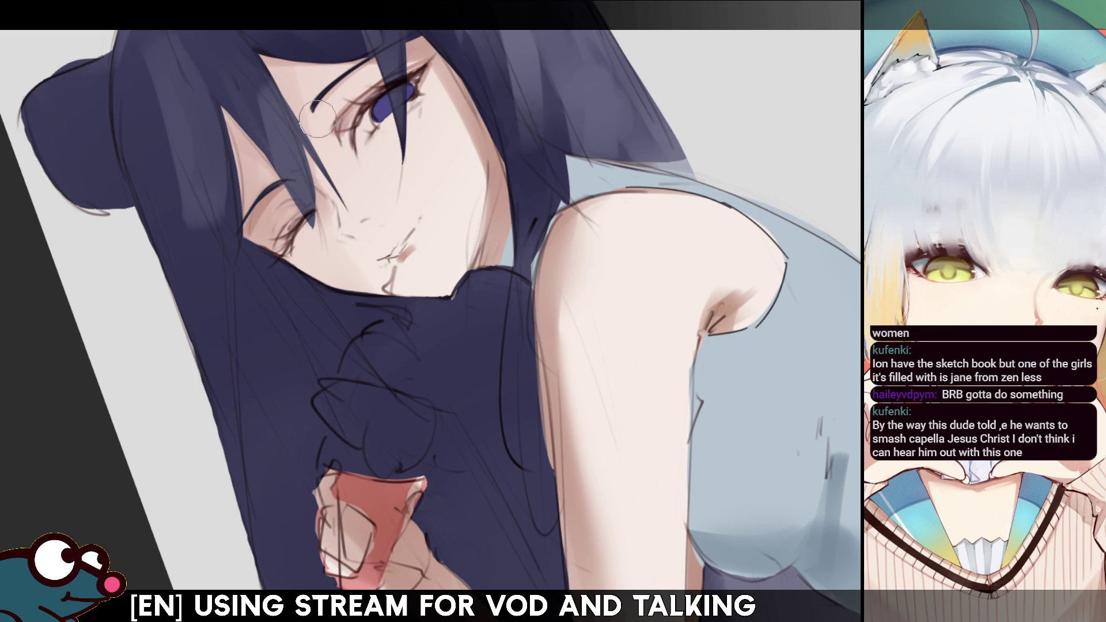
Step: Mirror the canvas to check the face, then rotate the view counter-clockwise for face painting
key("h")
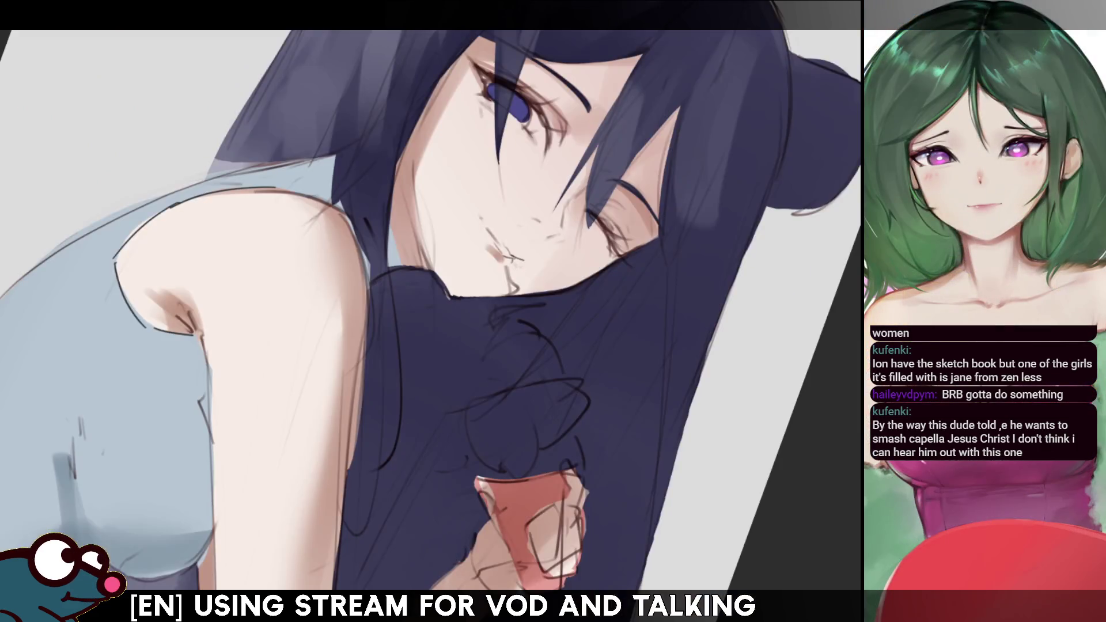
key("h")
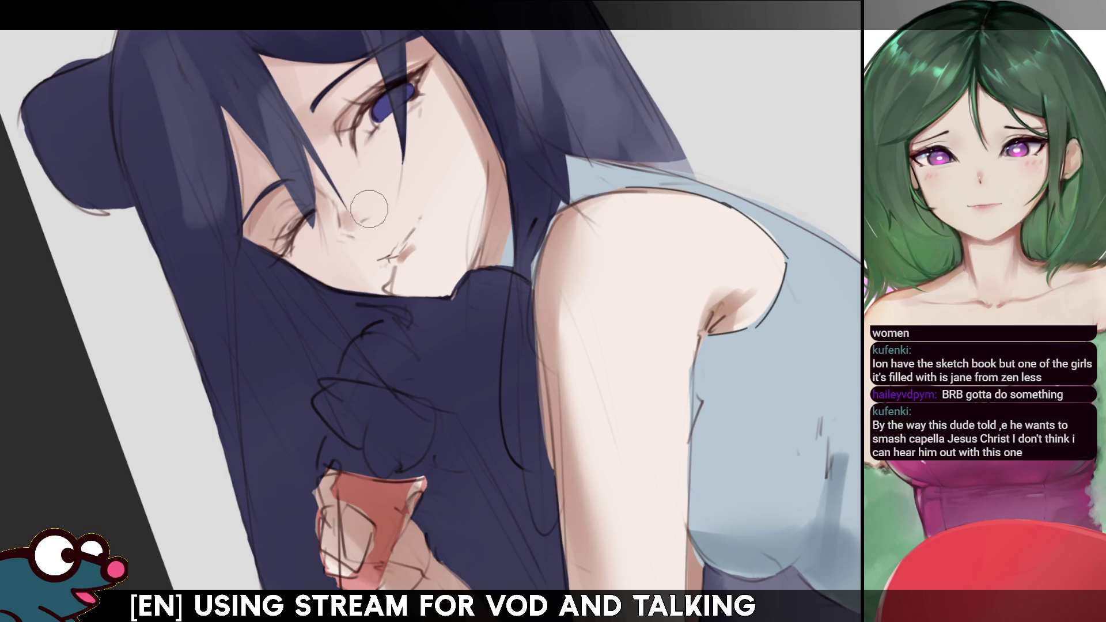
key("h")
key("h")
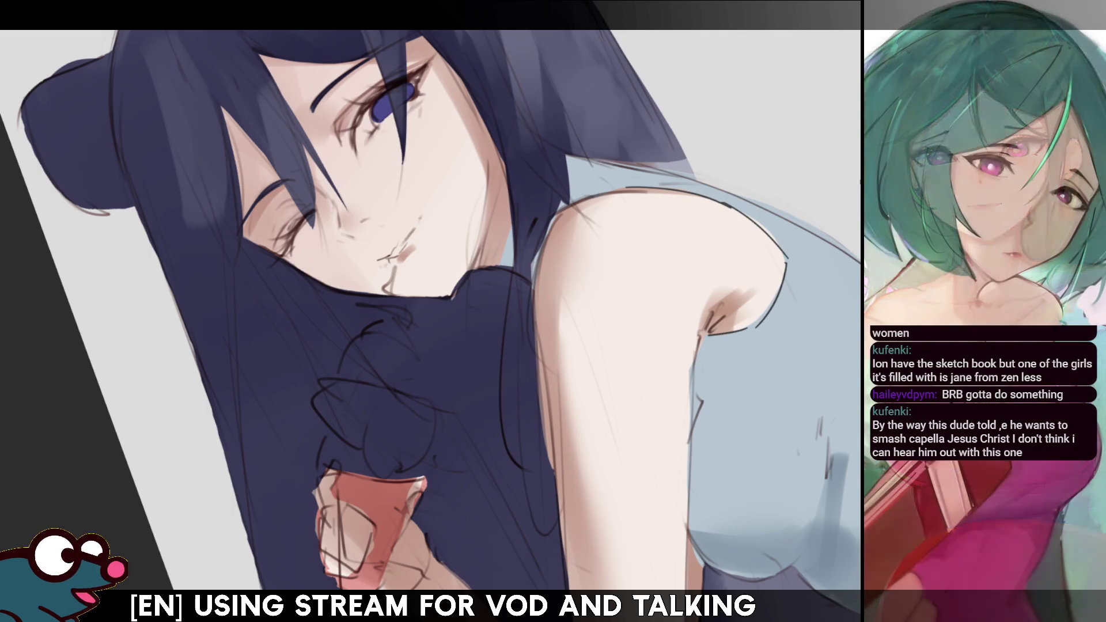
key("4")
key("4")
key("4")
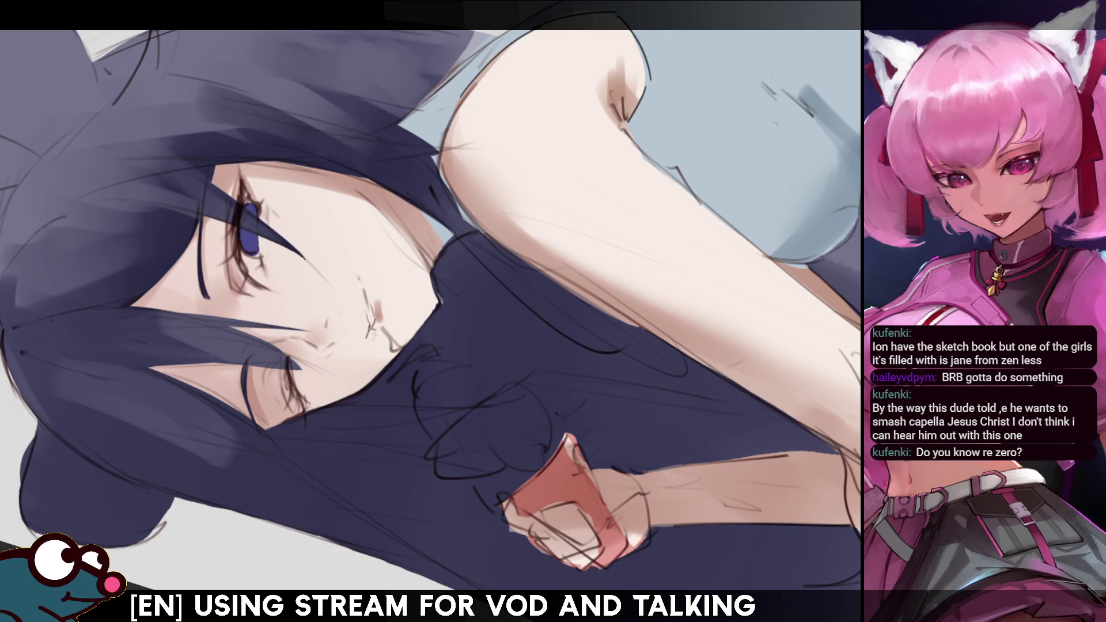
Step: Reset rotation and fit the whole painting, zoom back to the upper body, and select the shoulder and shirt
key("5")
key("2")
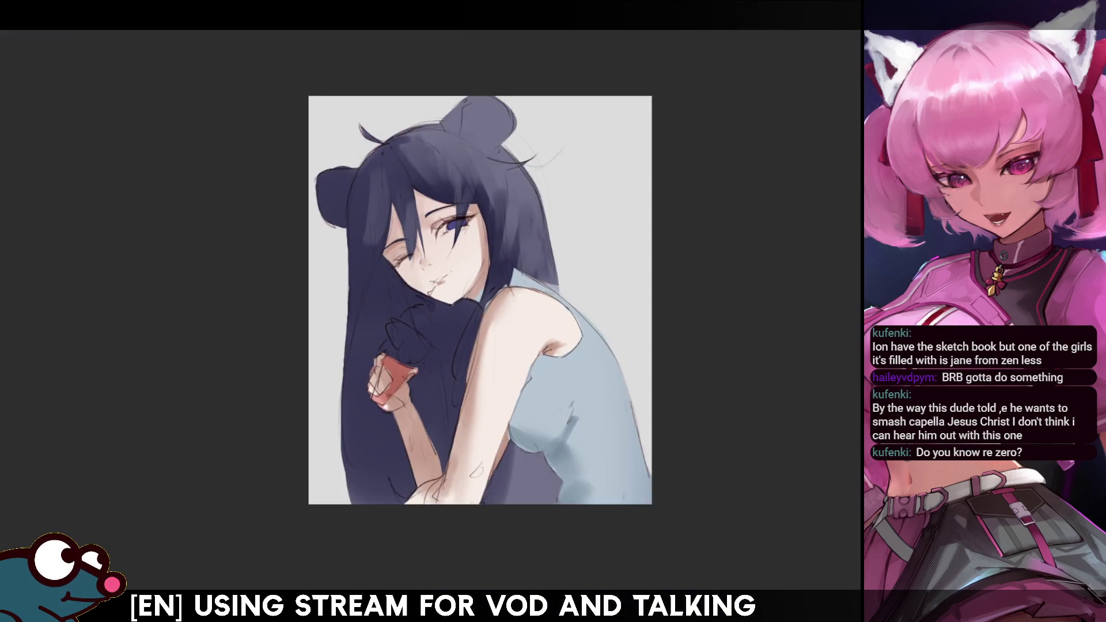
key("plus")
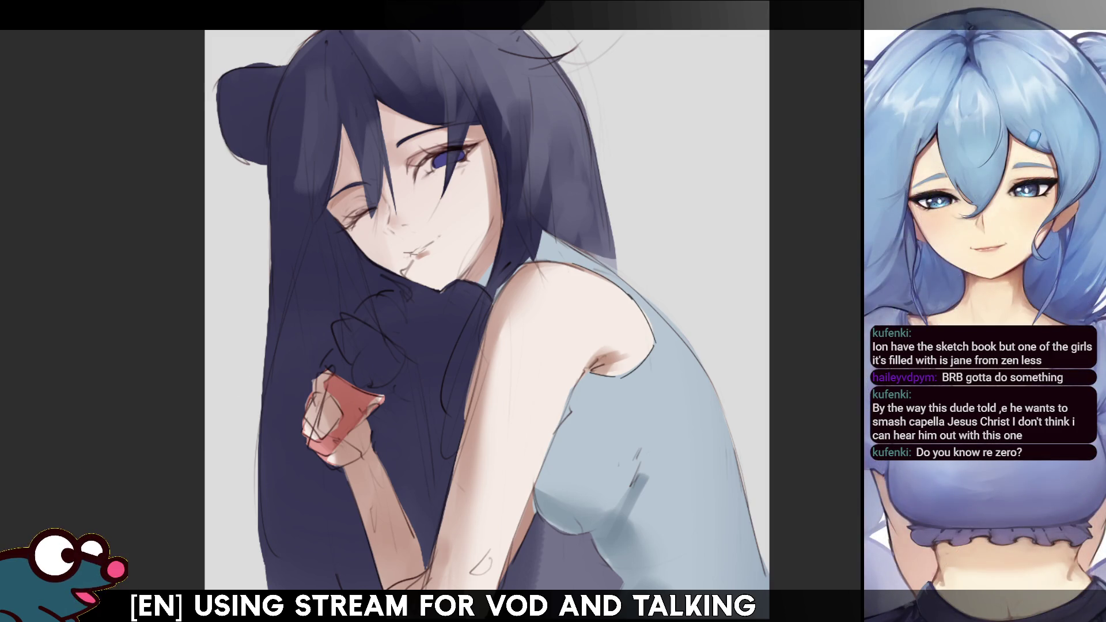
left_click(512, 255)
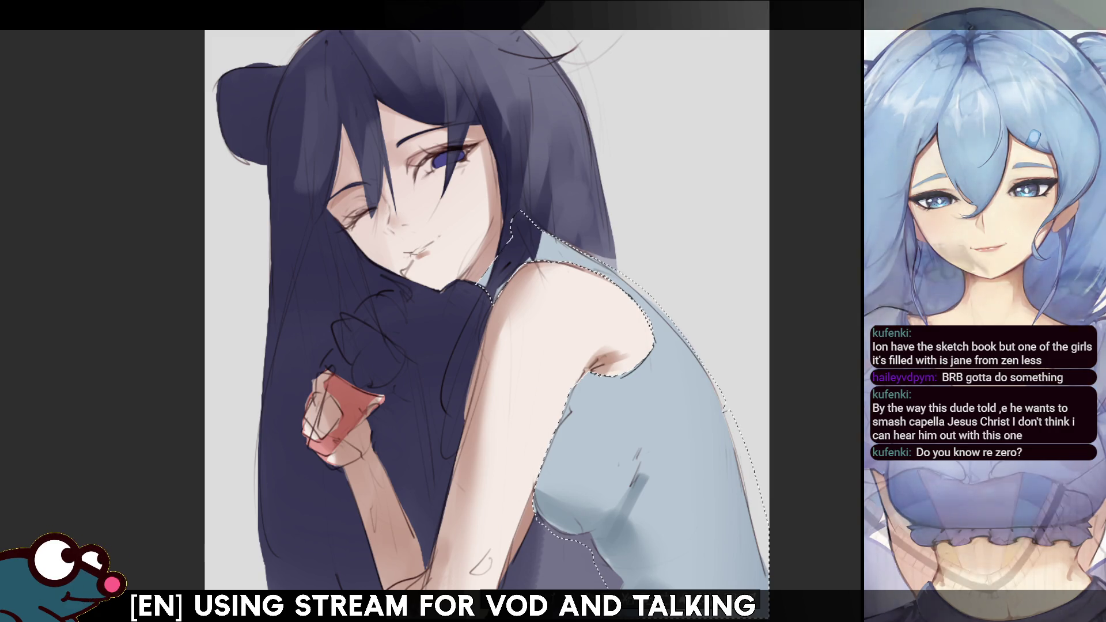
Step: Clear the shoulder-and-shirt selection, then the hair-and-body selection after reworking them
key("ctrl+d")
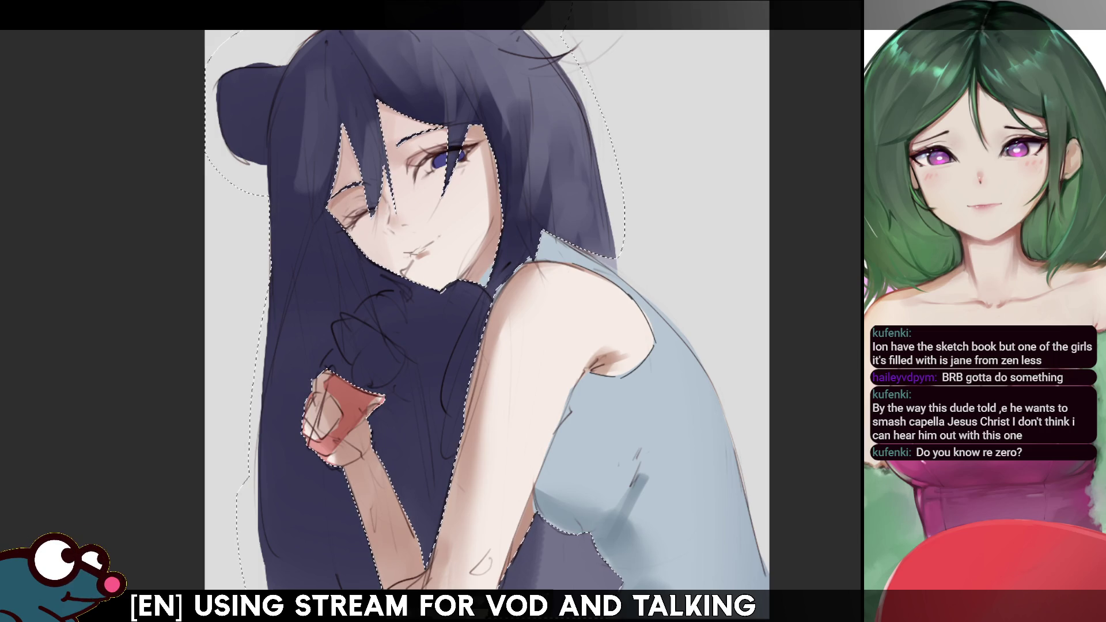
key("ctrl+d")
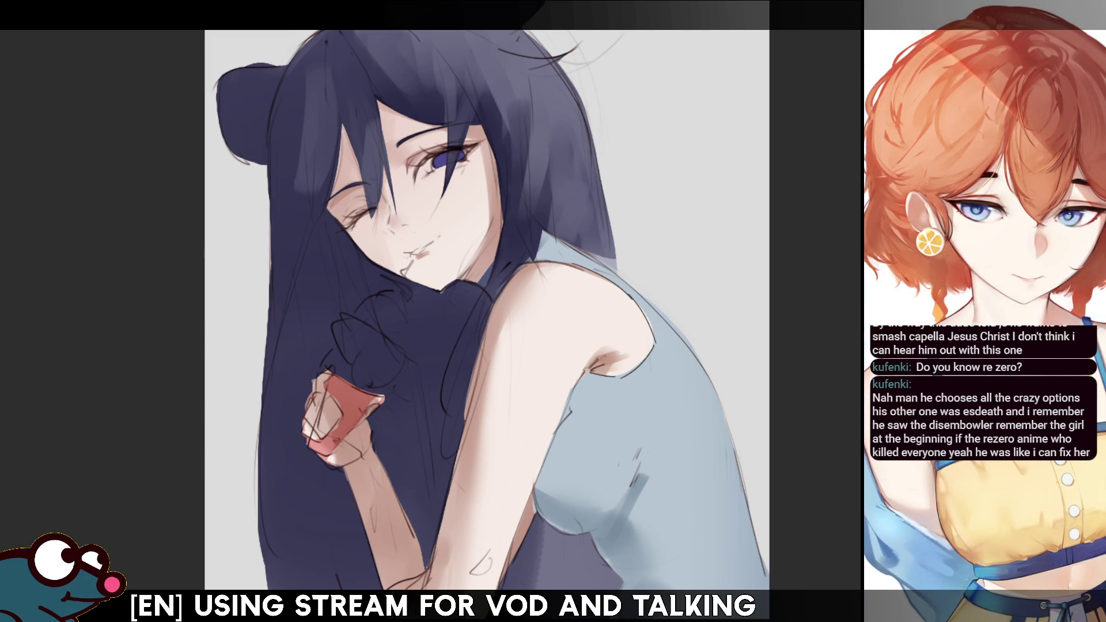
scroll(487, 311, "down", 5)
Step: Brush new blue shading below the chest, resizing the brush repeatedly, then mirror to check and zoom out
scroll(813, 320, "up", 3)
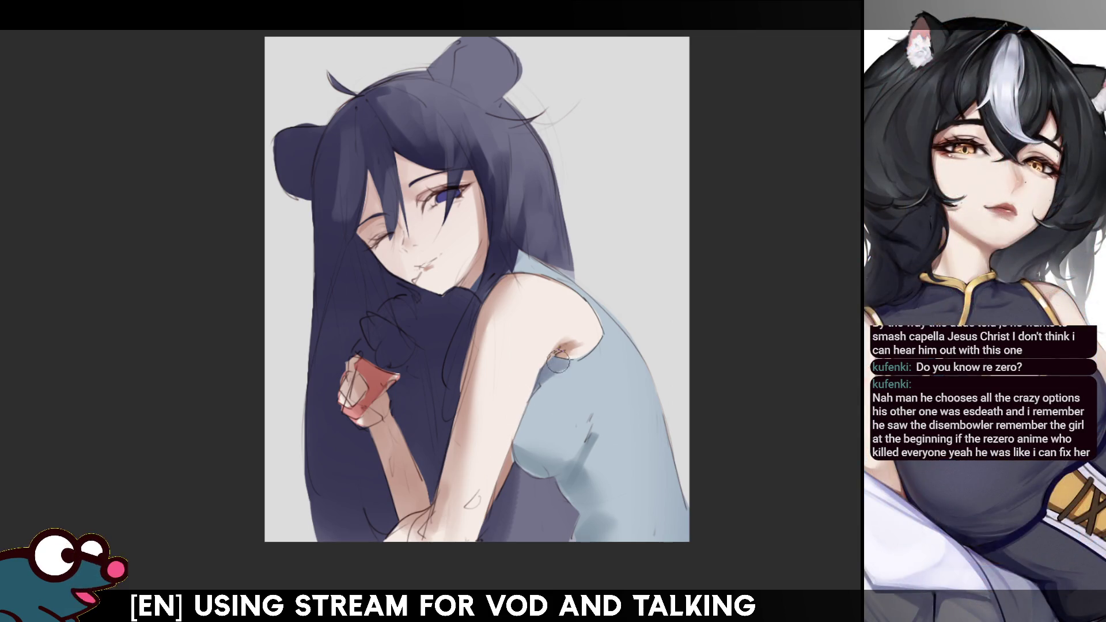
key("m")
key("m")
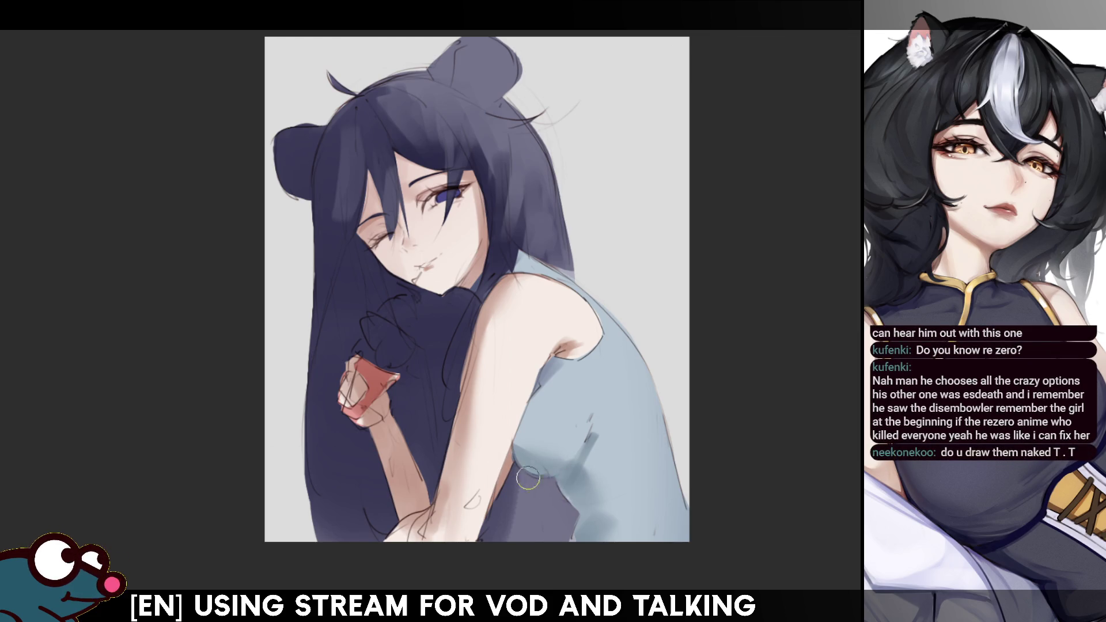
left_click_drag(564, 483, 513, 478)
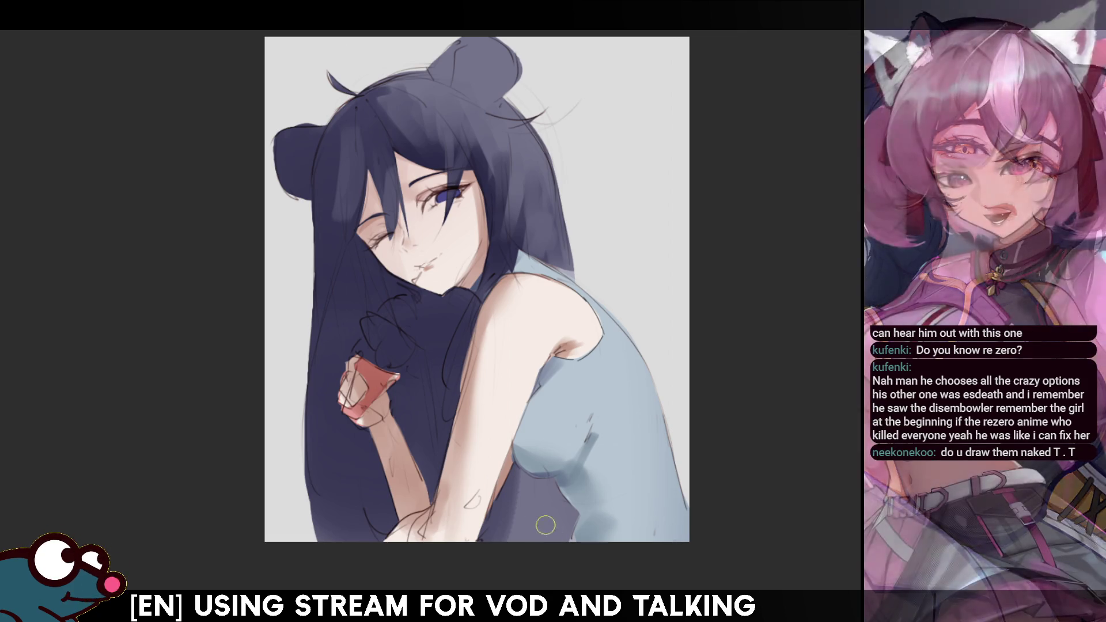
key("bracketright")
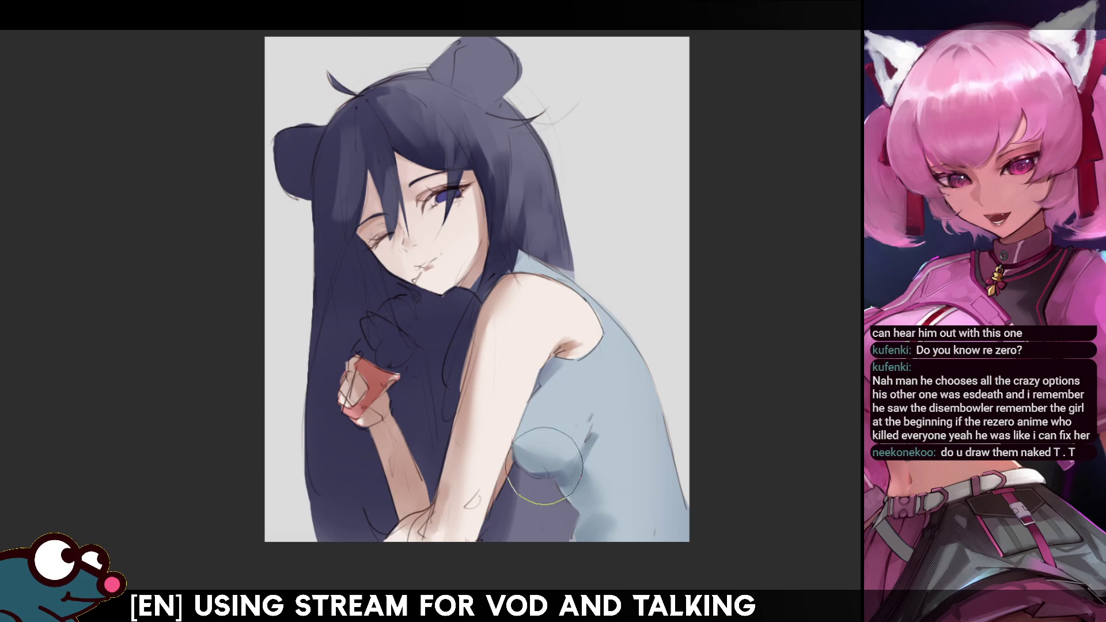
key("bracketleft")
key("bracketright")
key("bracketright")
key("bracketright")
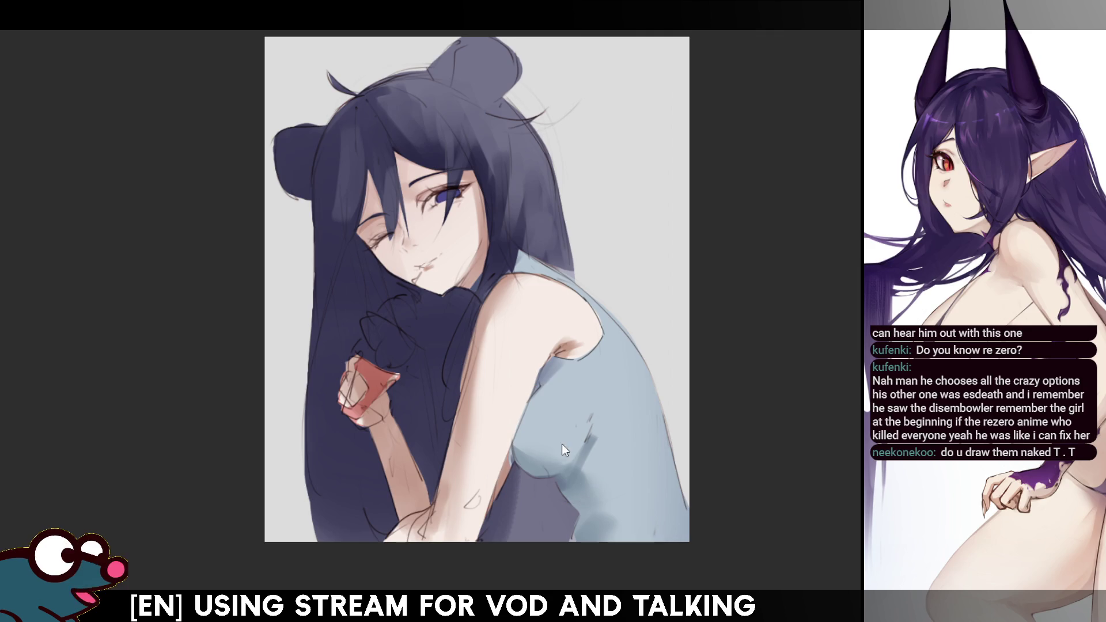
key("bracketleft")
key("bracketleft")
key("bracketleft")
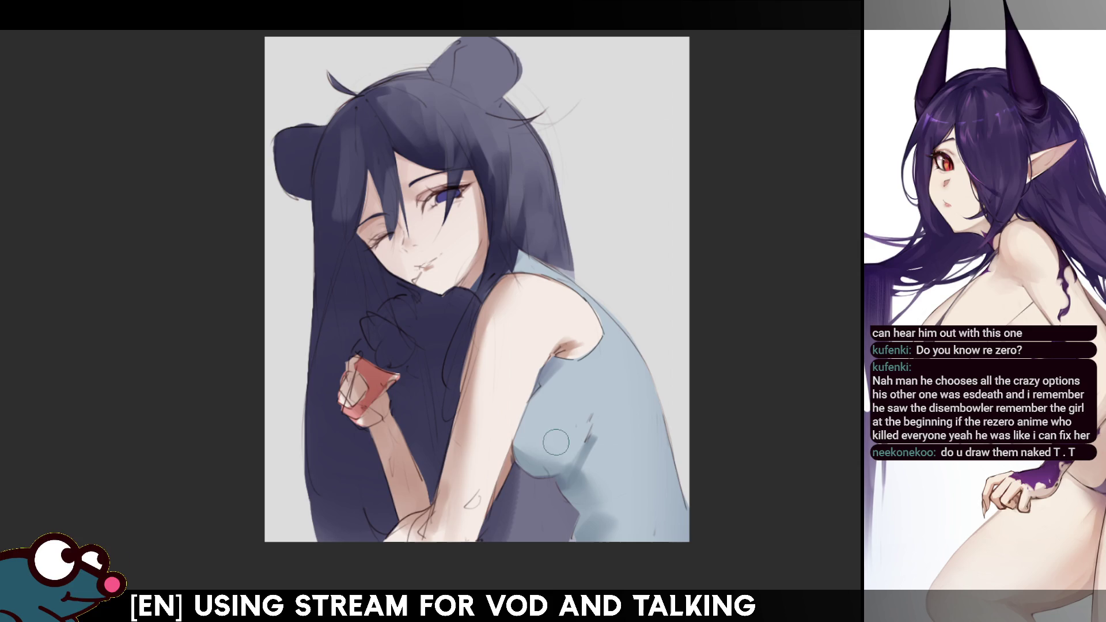
key("bracketright")
key("bracketright")
key("bracketright")
key("bracketleft")
key("bracketleft")
key("bracketleft")
key("bracketright")
key("bracketright")
key("bracketright")
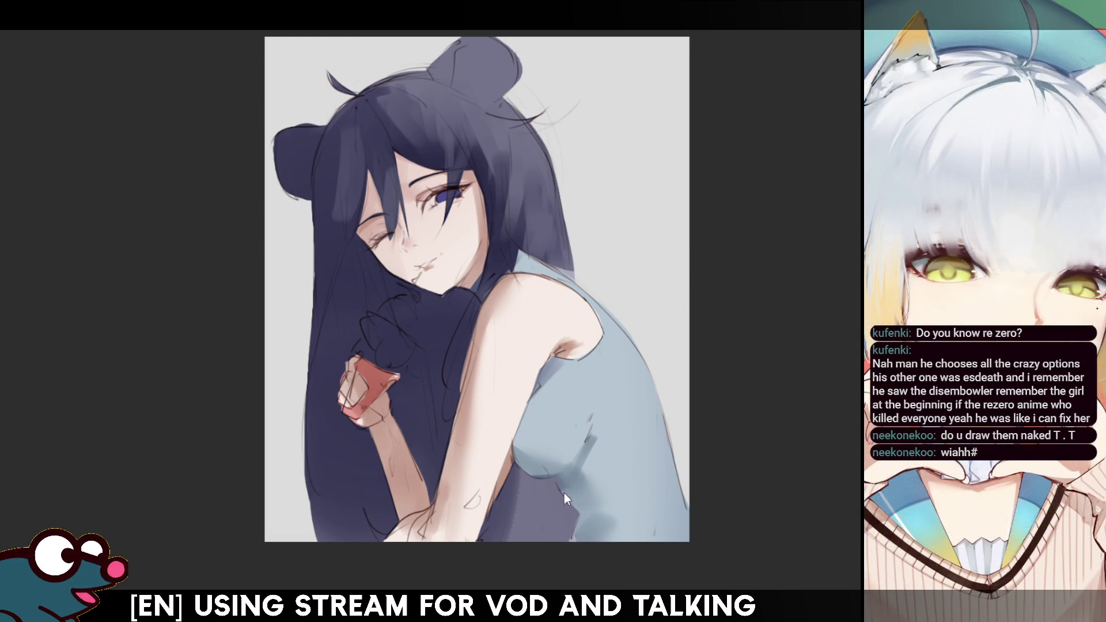
key("h")
key("h")
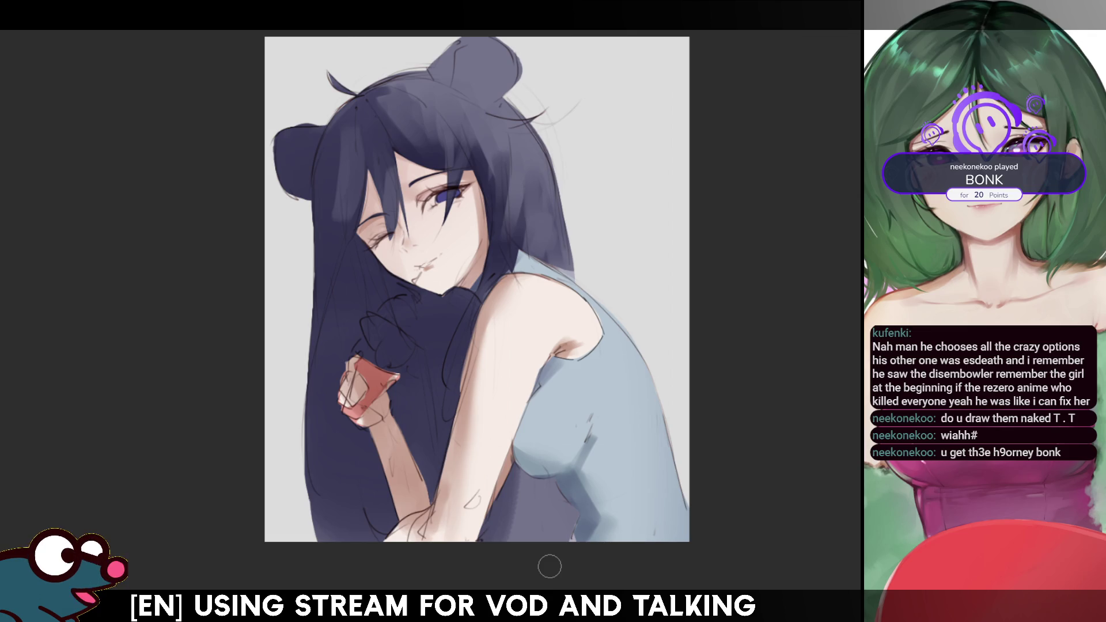
key("ctrl+minus")
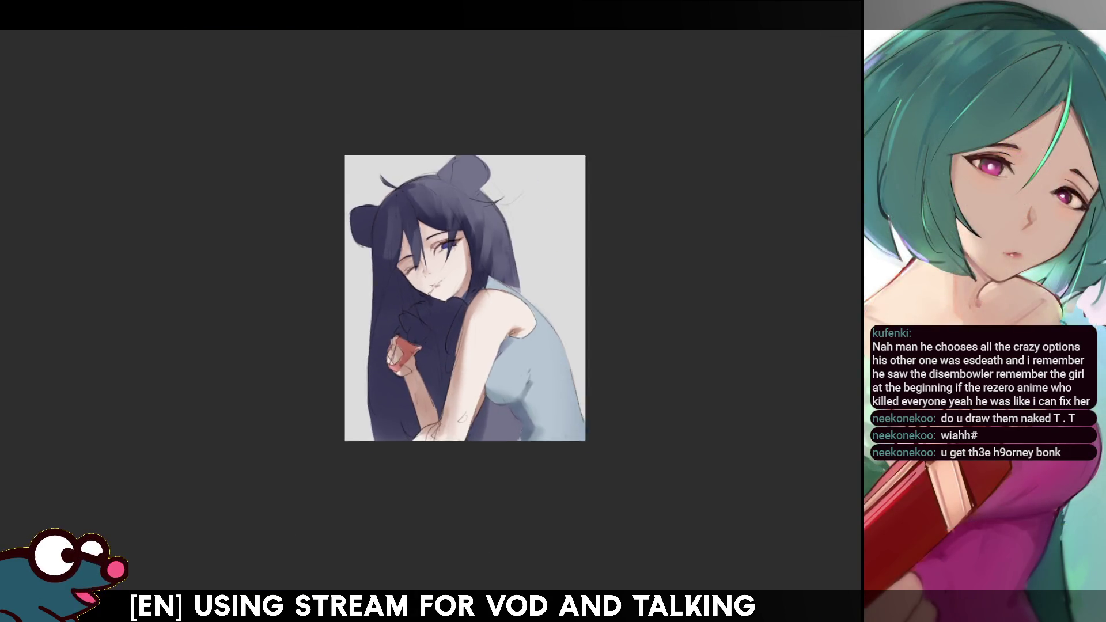
key("ctrl+plus")
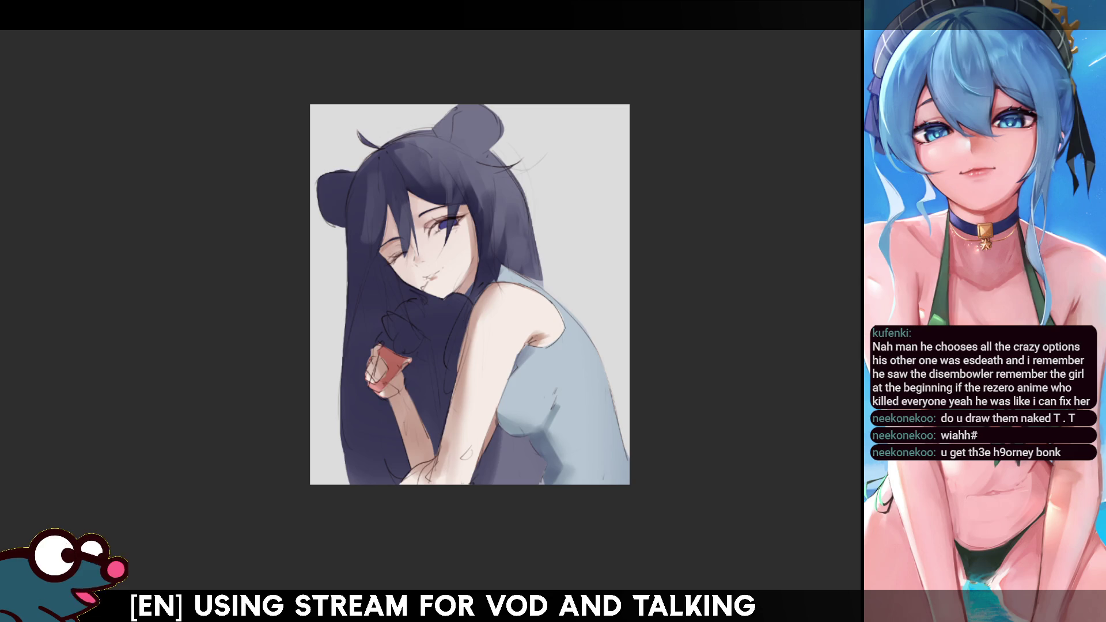
left_click_drag(403, 175, 356, 211)
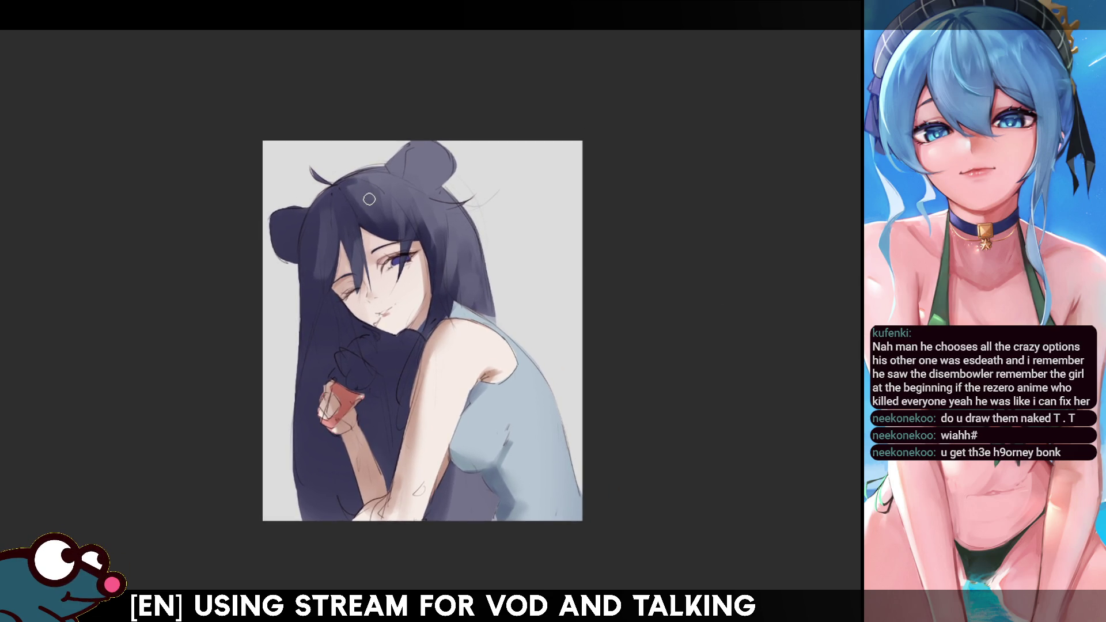
key("bracketright")
key("bracketright")
key("bracketright")
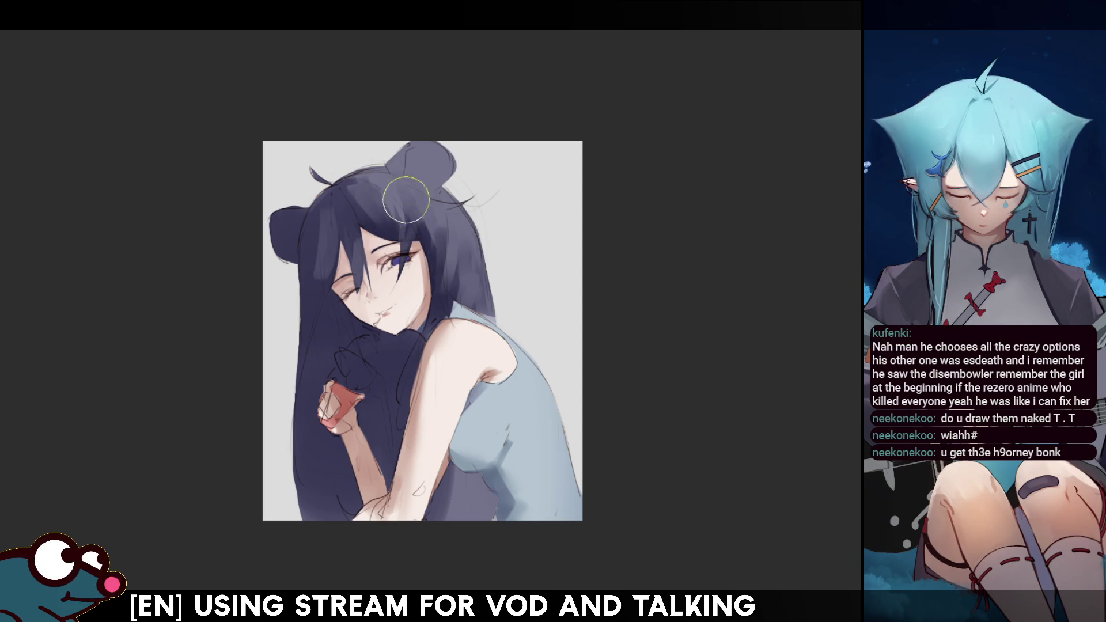
key("m")
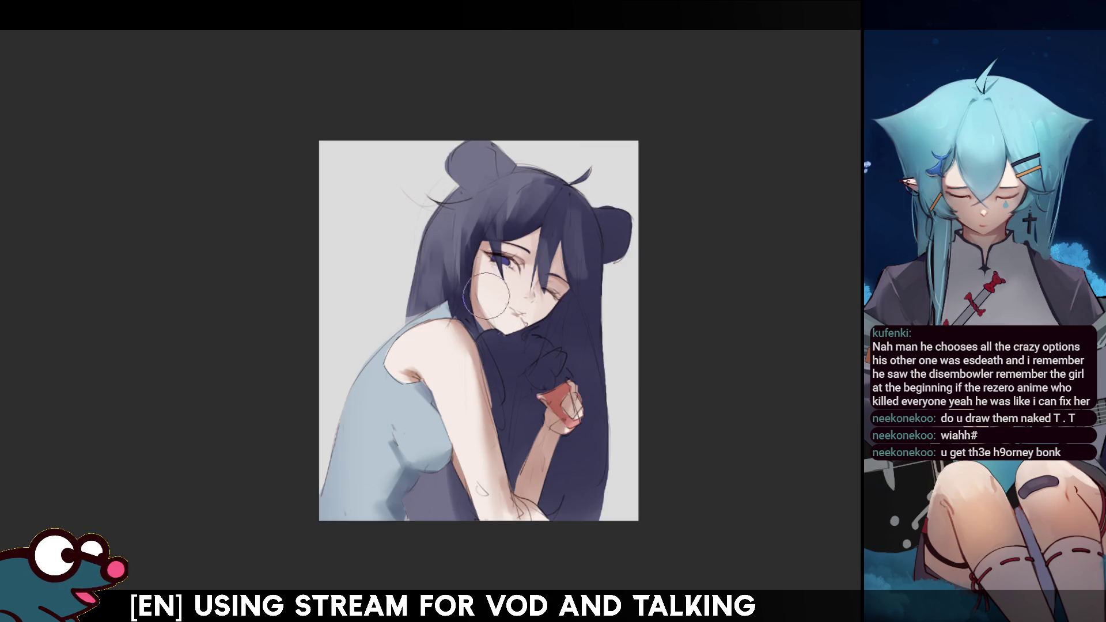
key("m")
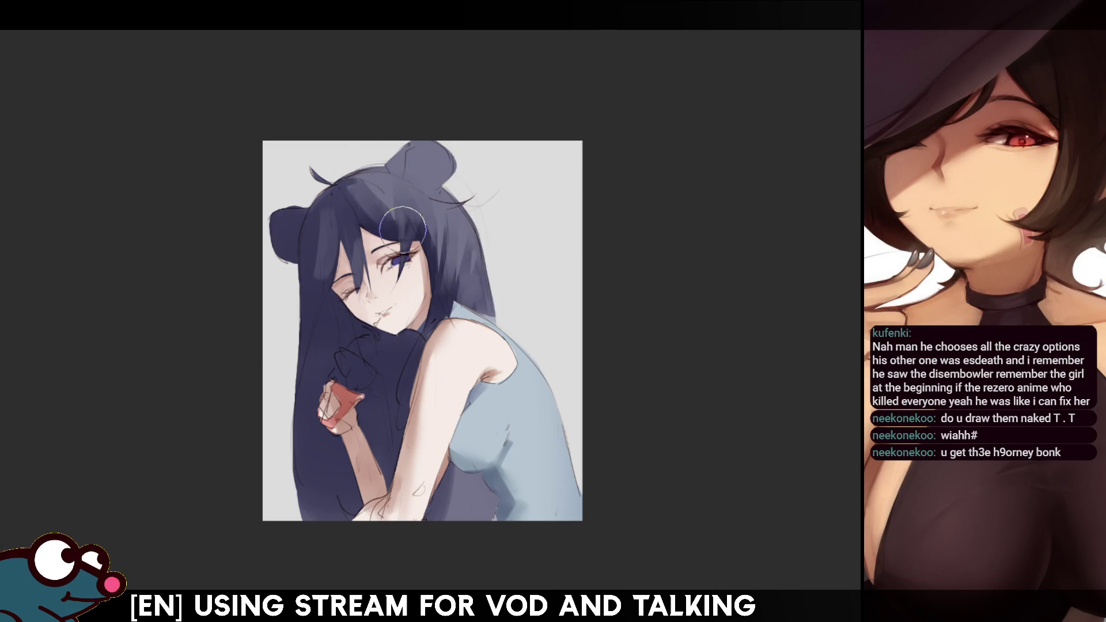
key("h")
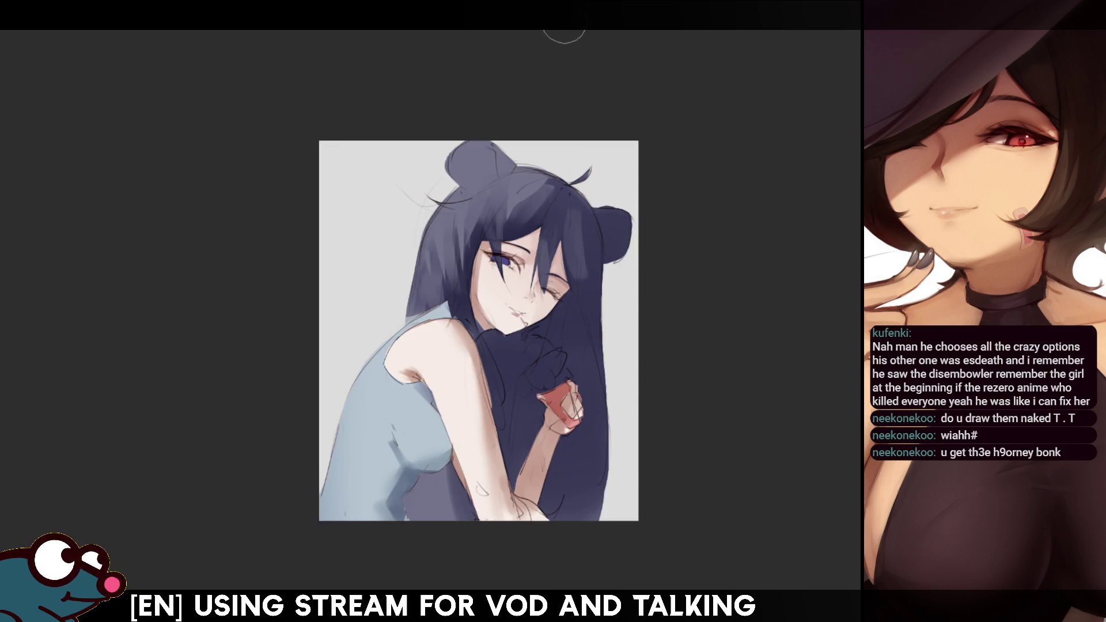
key("h")
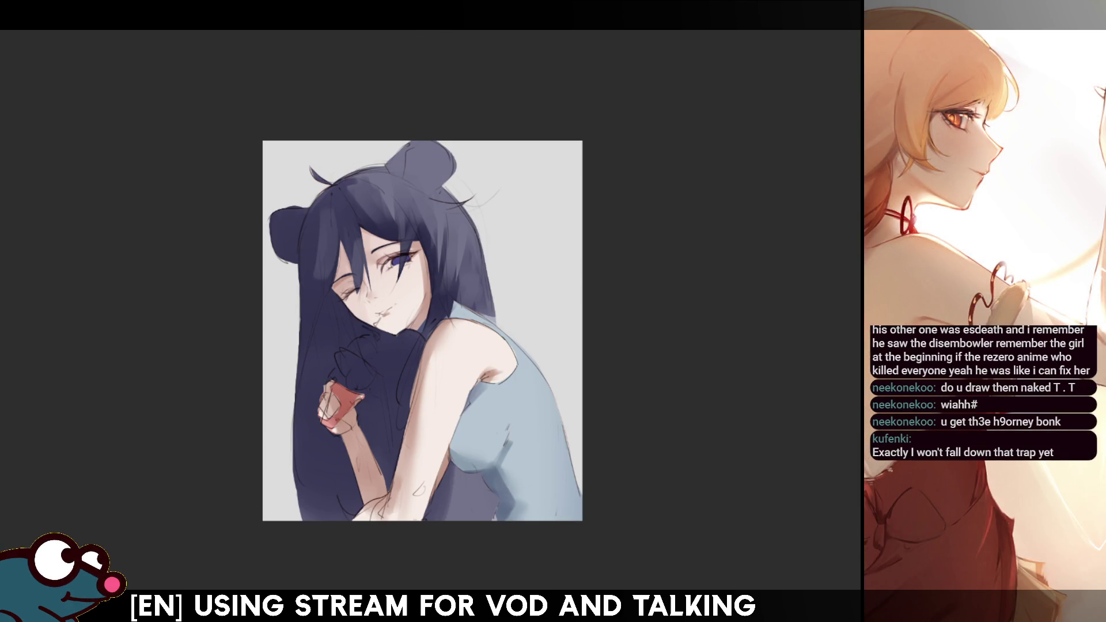
scroll(422, 331, "down", 1)
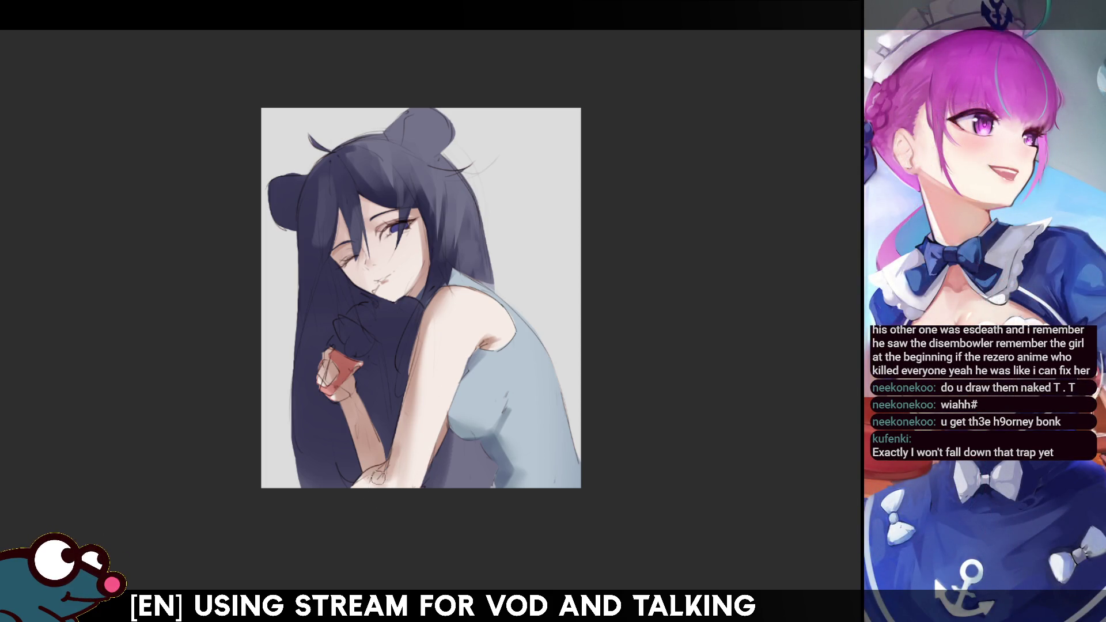
key("h")
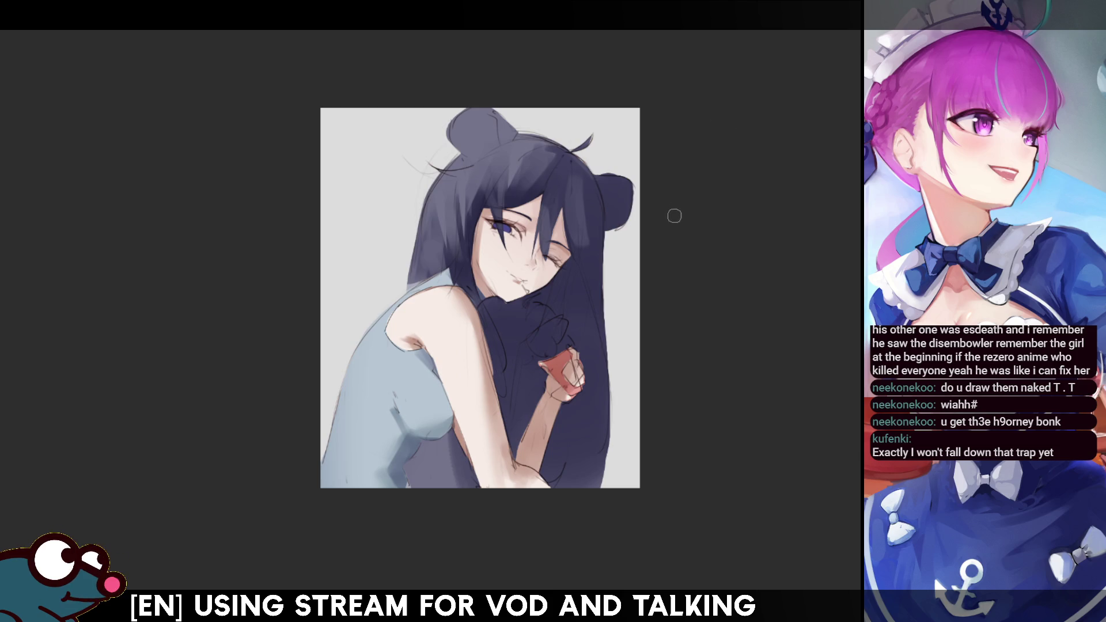
key("h")
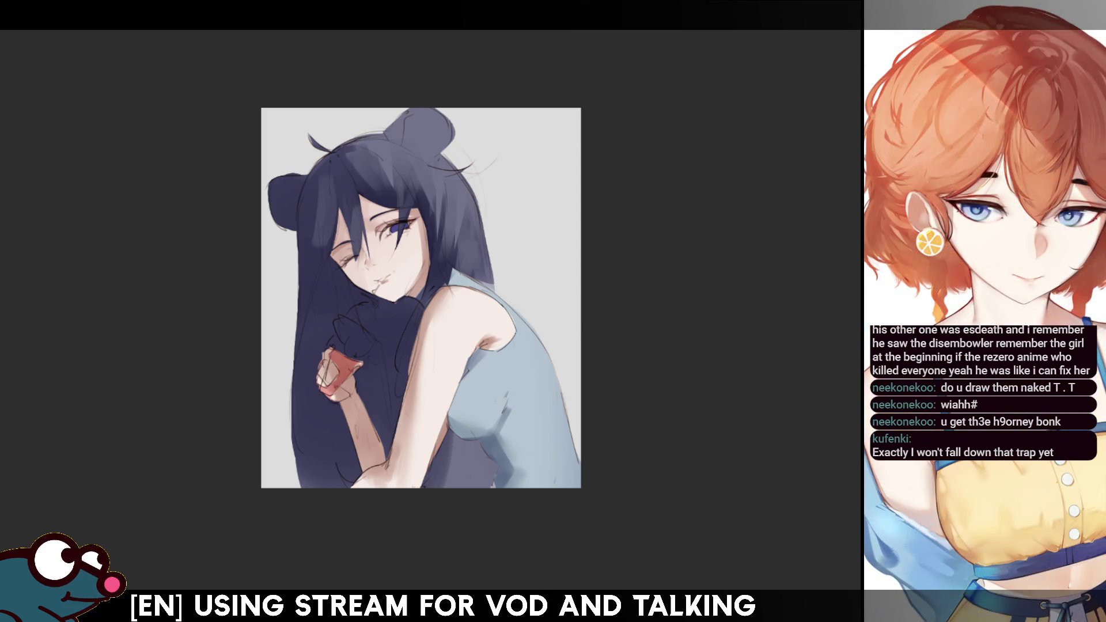
scroll(421, 298, "up", 3)
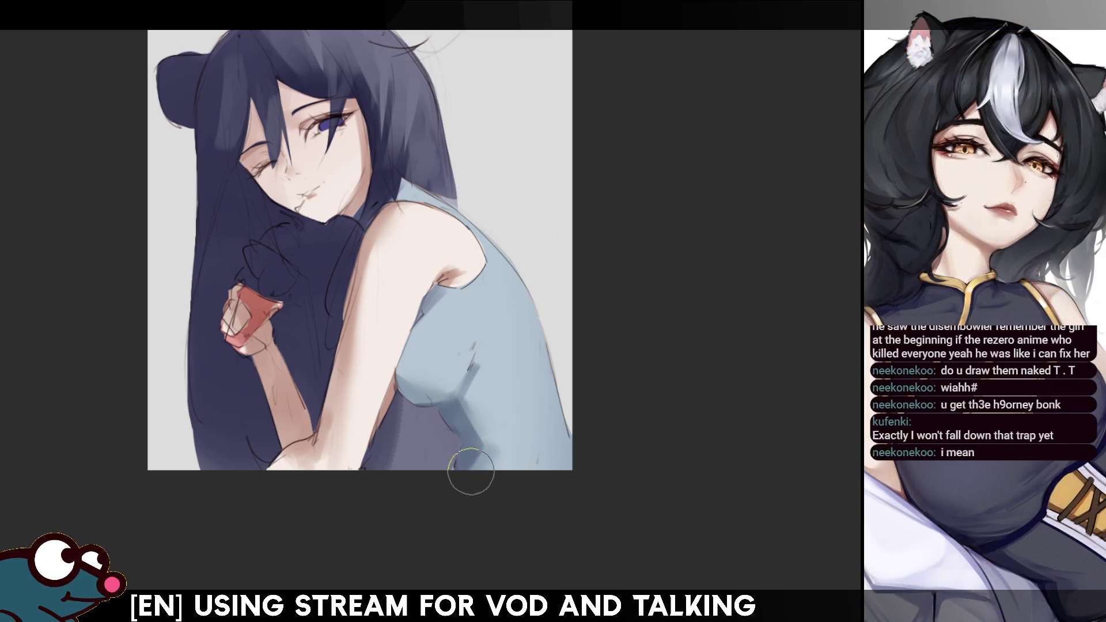
Step: Darken the bottom of the blue top with shading strokes, mirroring the canvas between strokes
left_click_drag(444, 451, 464, 458)
key("h")
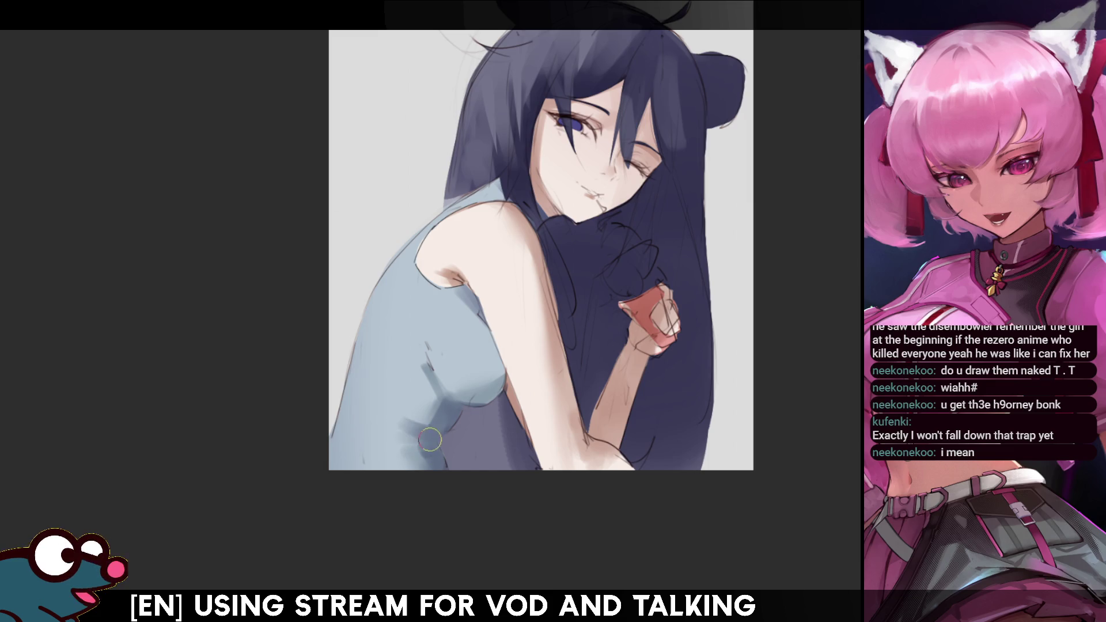
key("h")
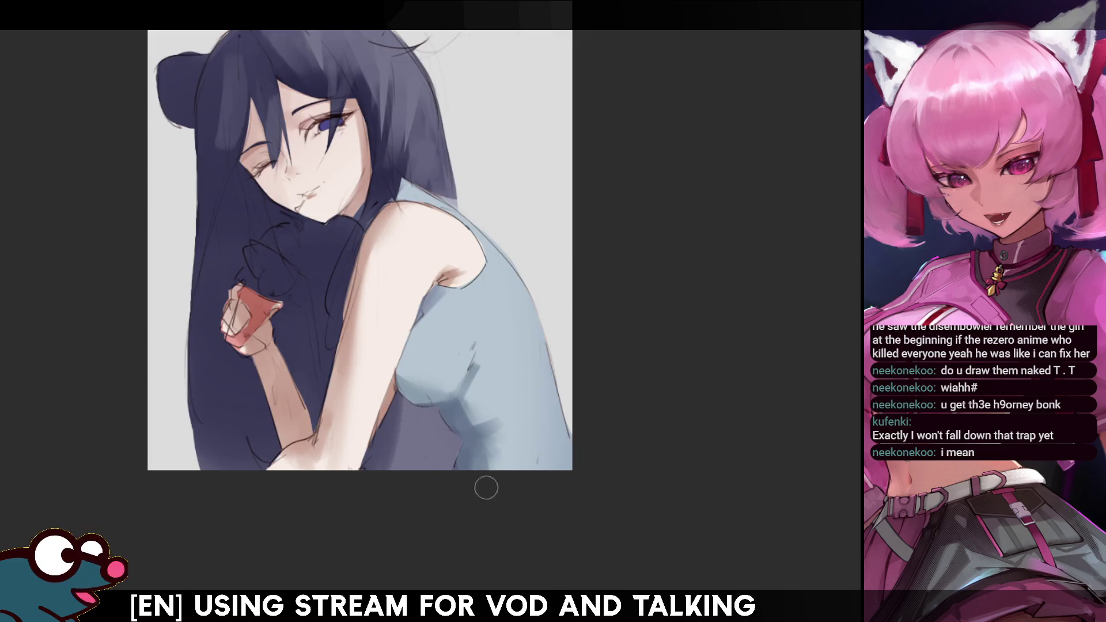
mouse_move(469, 474)
left_mouse_down()
mouse_move(479, 426)
mouse_move(466, 407)
mouse_move(496, 427)
left_mouse_up()
key("h")
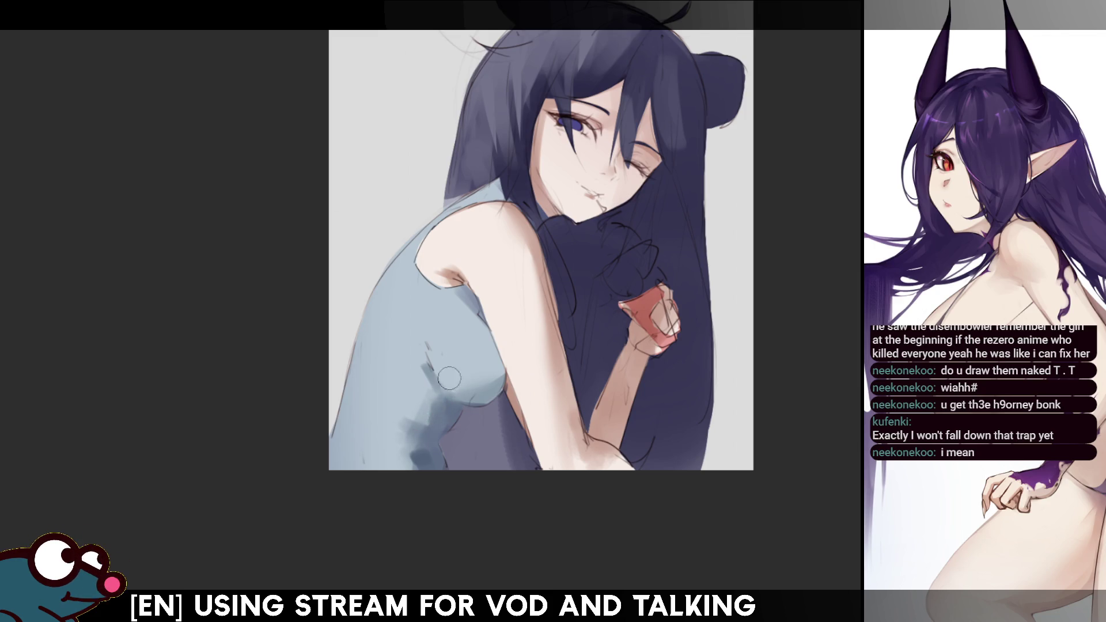
key("h")
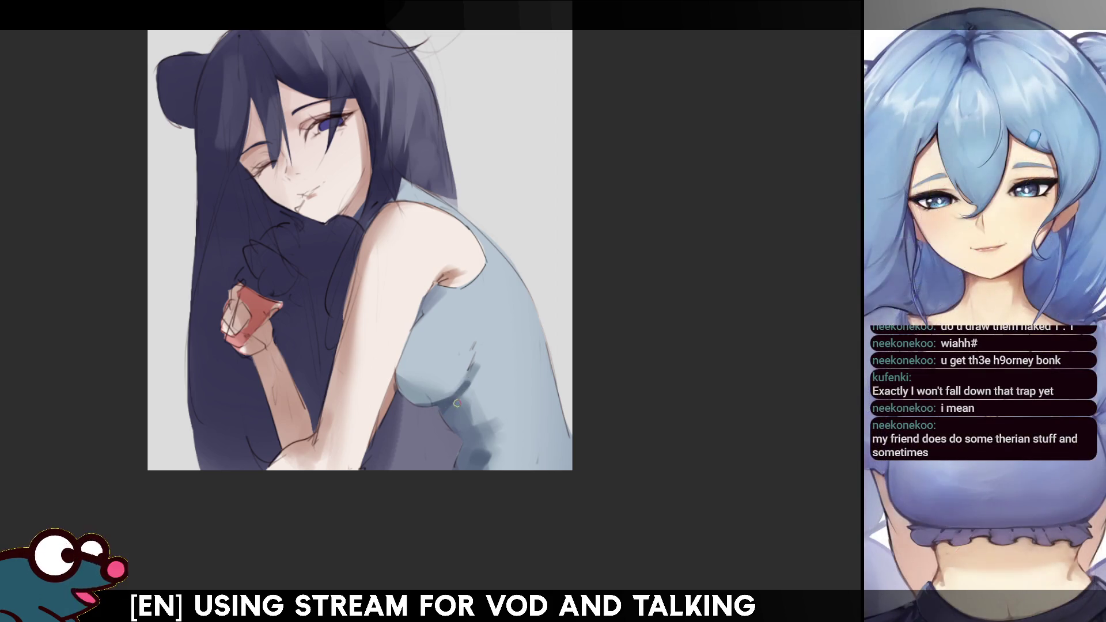
Step: Enlarge the brush and shade the lower right of the top in darker blue
key("h")
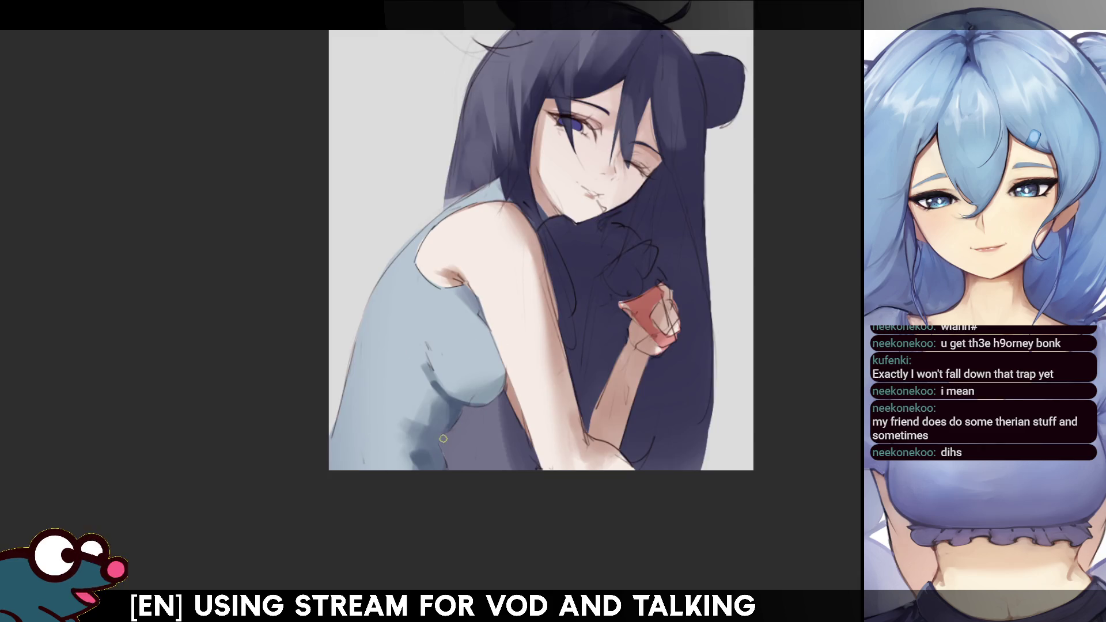
left_click_drag(454, 413, 447, 423)
key("h")
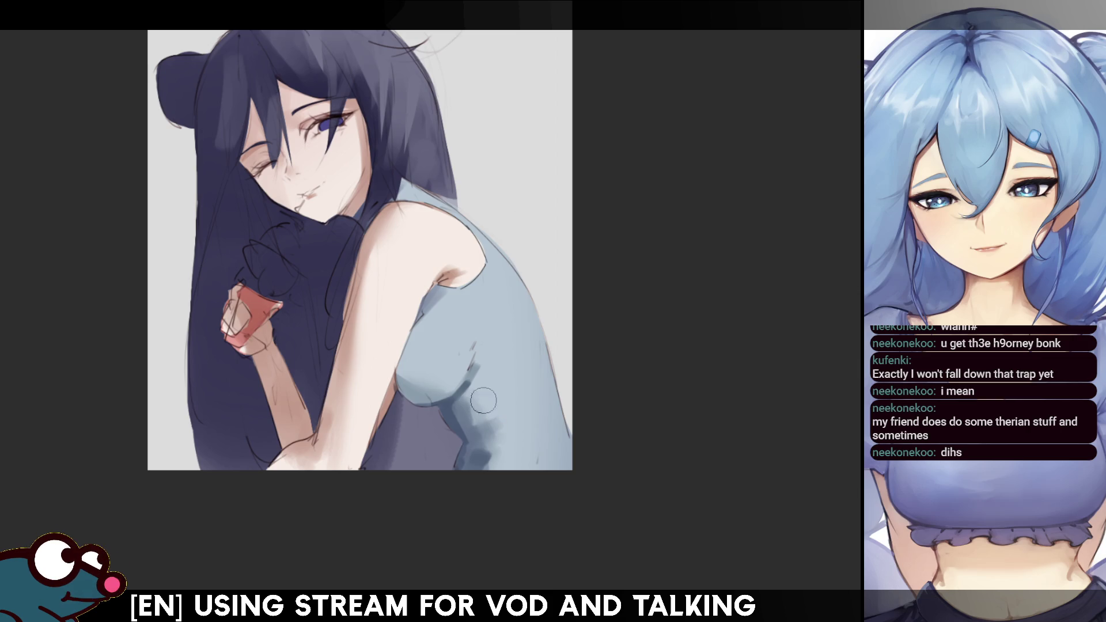
key("bracketright")
mouse_move(489, 379)
left_mouse_down()
mouse_move(481, 407)
mouse_move(509, 421)
left_mouse_up()
key("h")
key("h")
mouse_move(470, 461)
left_mouse_down()
mouse_move(487, 430)
mouse_move(479, 400)
left_mouse_up()
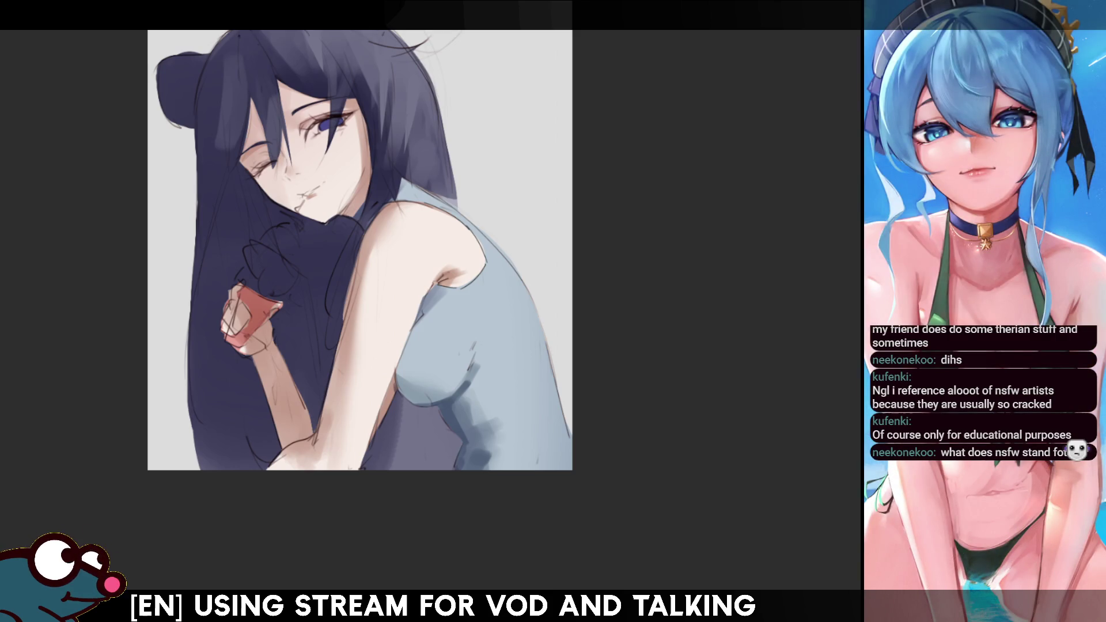
Step: Brush a new shading line under the chest, mirroring the canvas before and after to compare
scroll(357, 259, "up", 2)
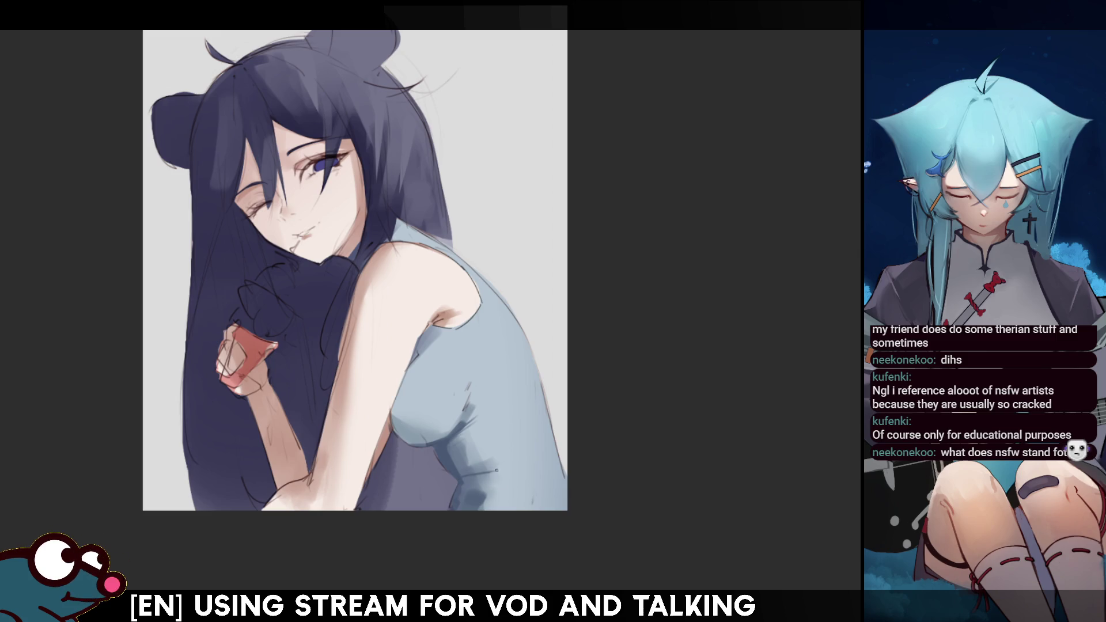
key("m")
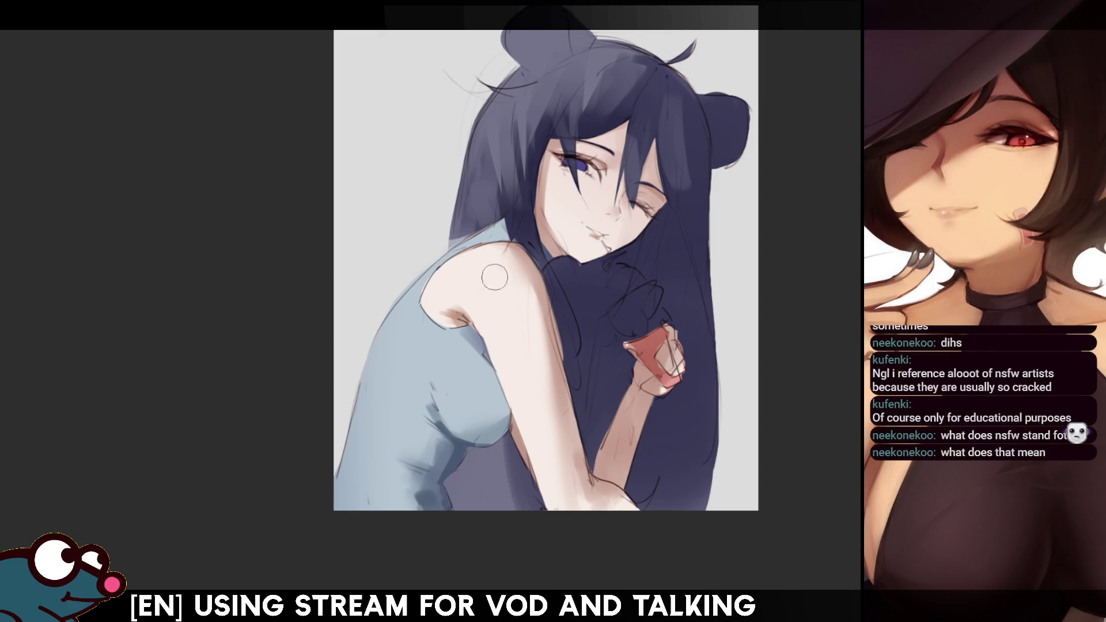
key("m")
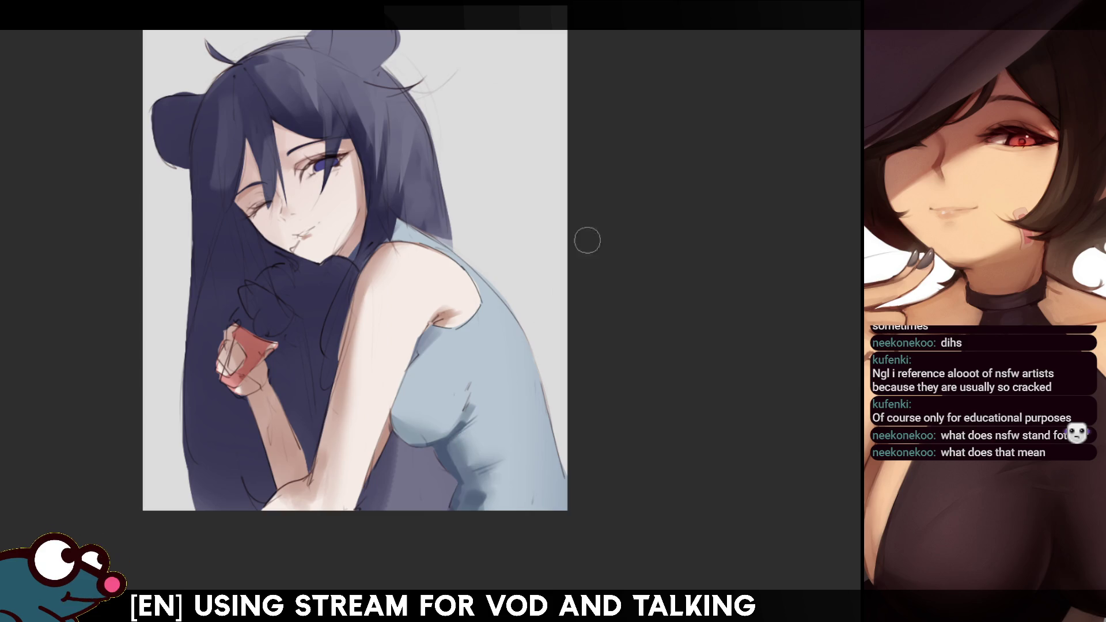
key("m")
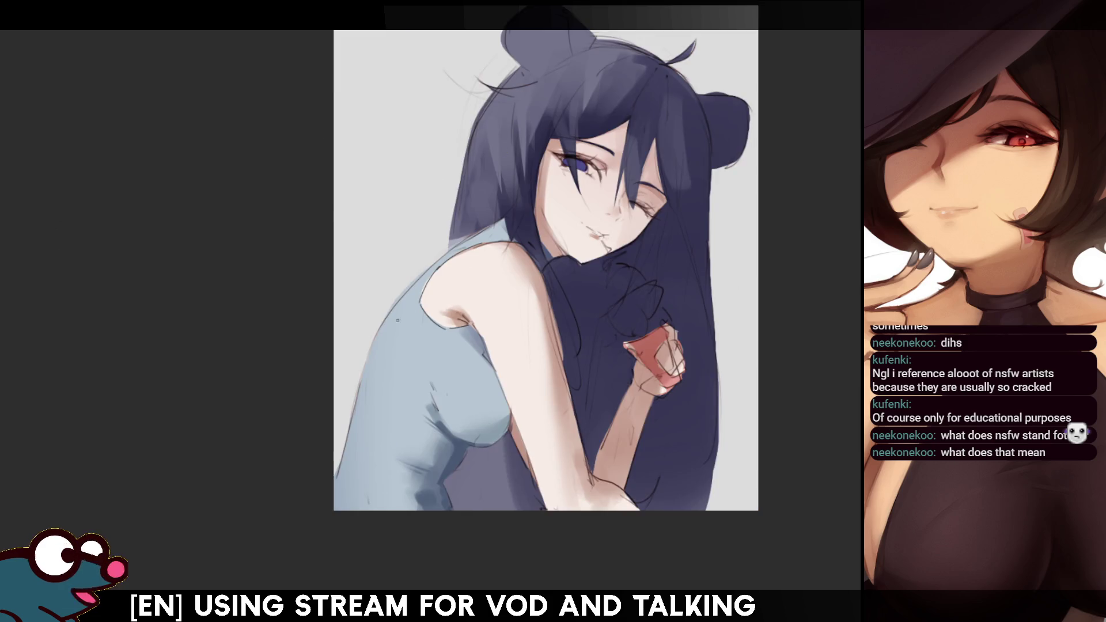
key("m")
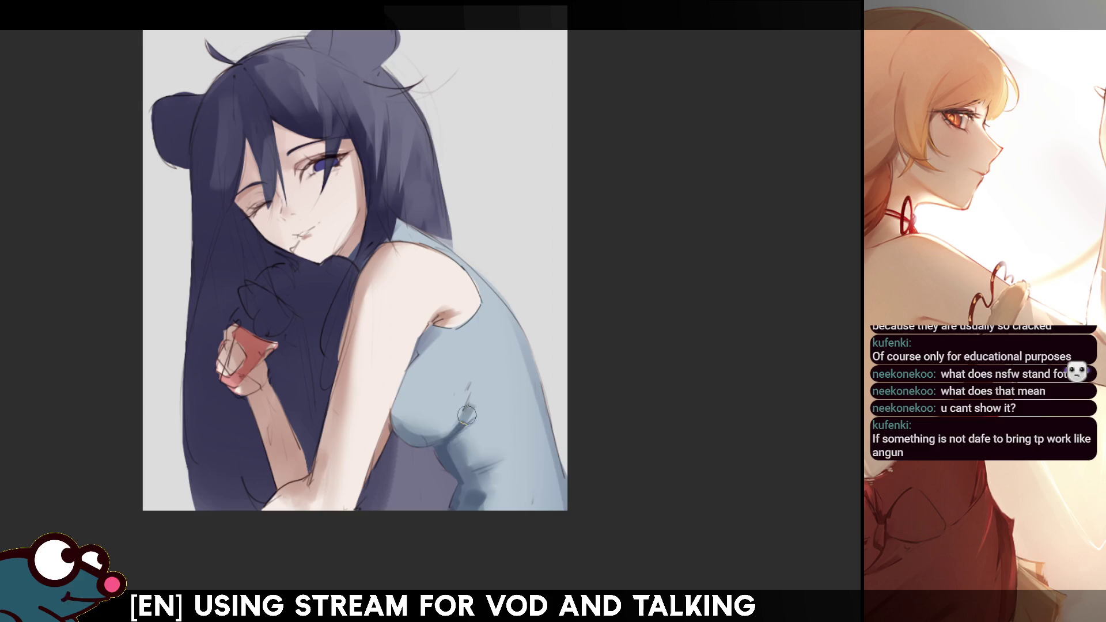
left_click_drag(421, 443, 453, 429)
key("m")
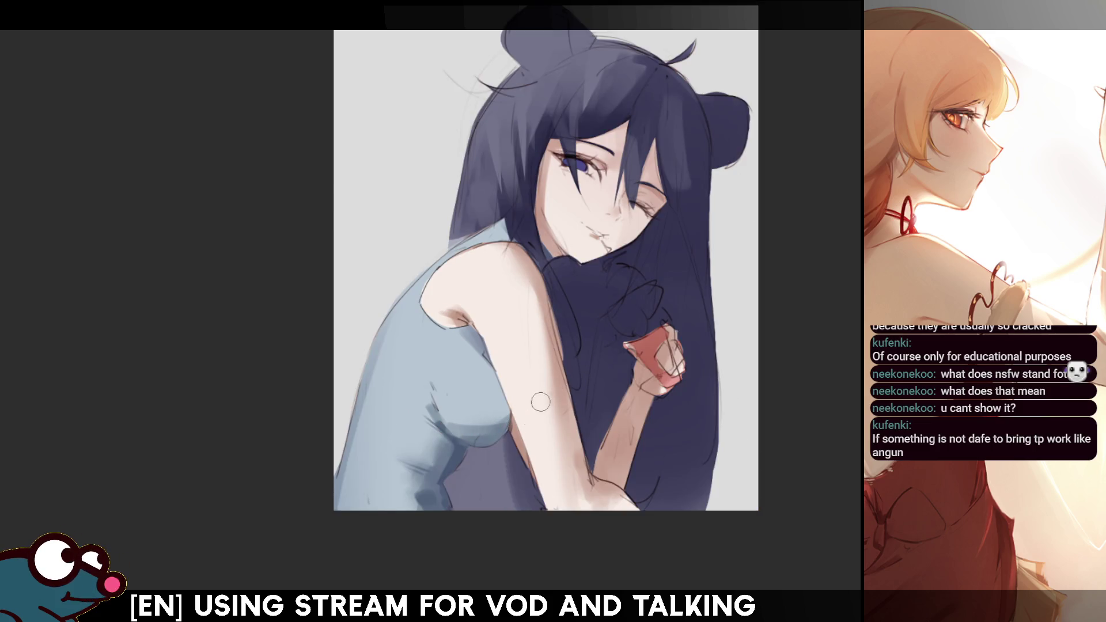
key("m")
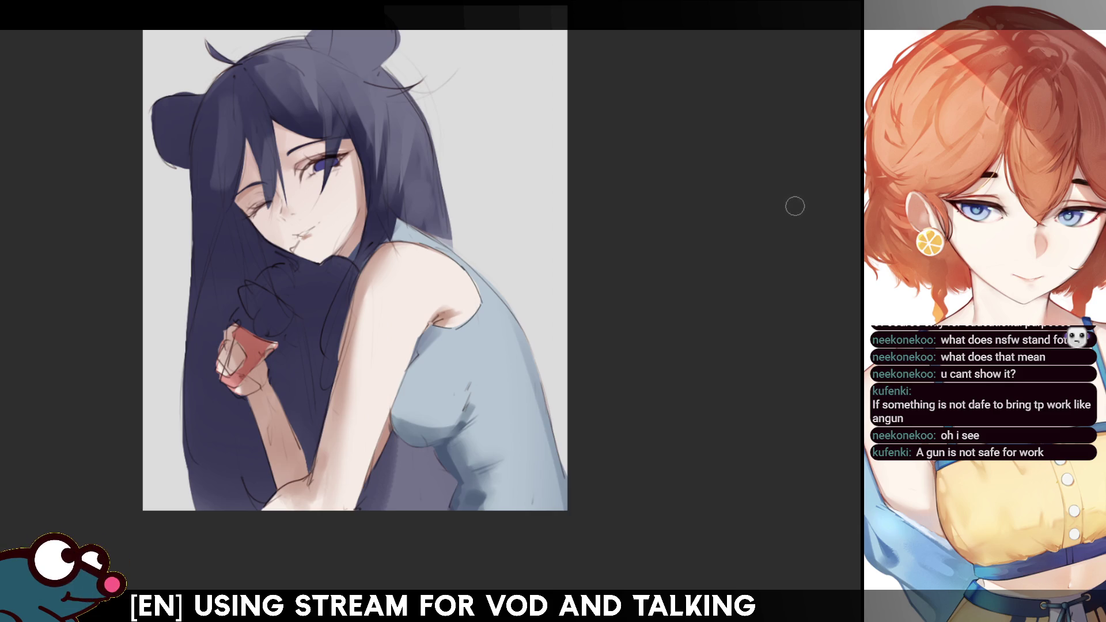
left_click_drag(728, 191, 736, 215)
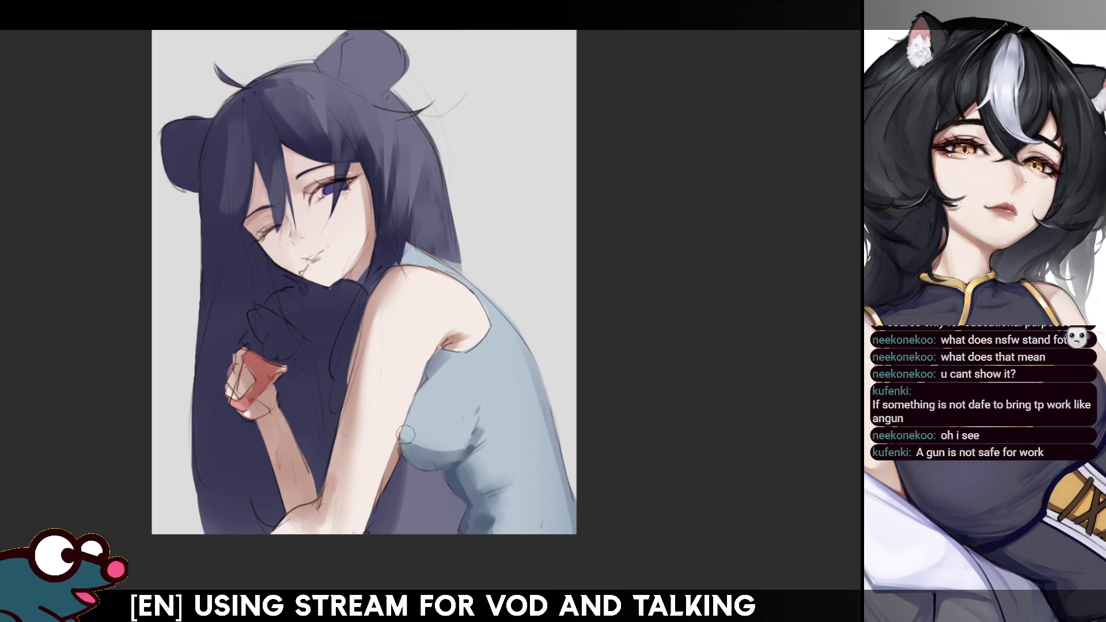
Step: Paint a vertical shading stroke down the chest of the top, mirroring the view to compare
key("m")
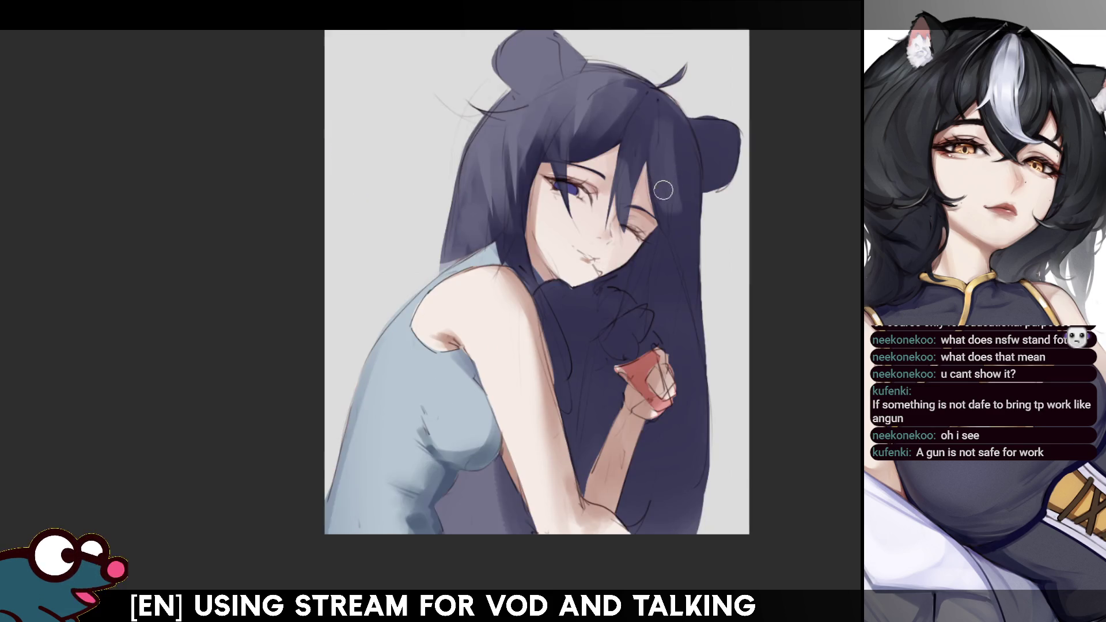
key("m")
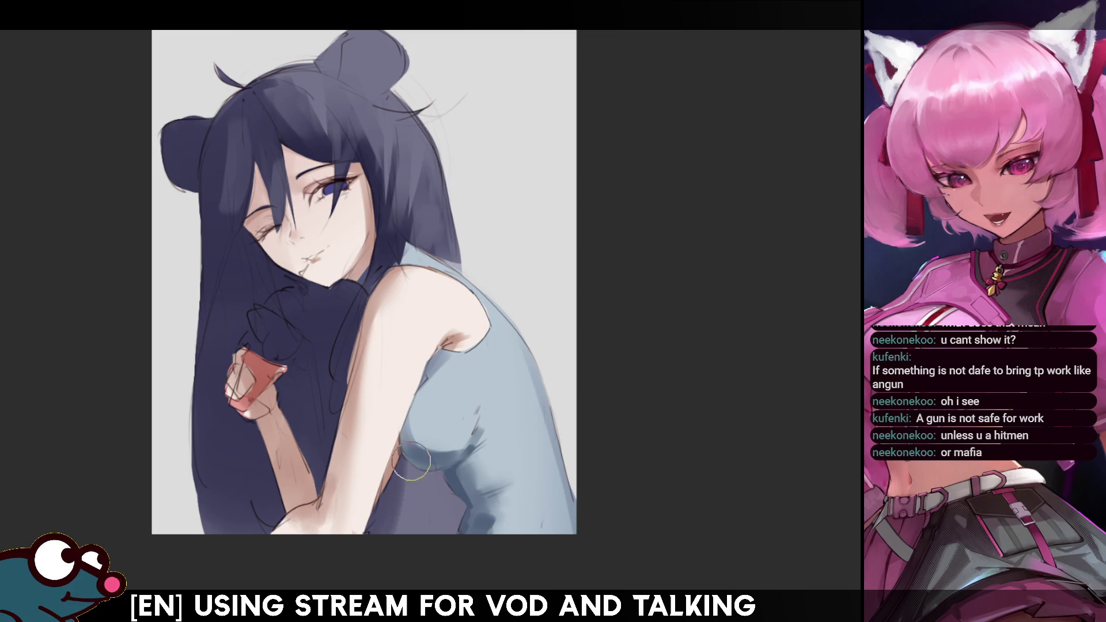
key("m")
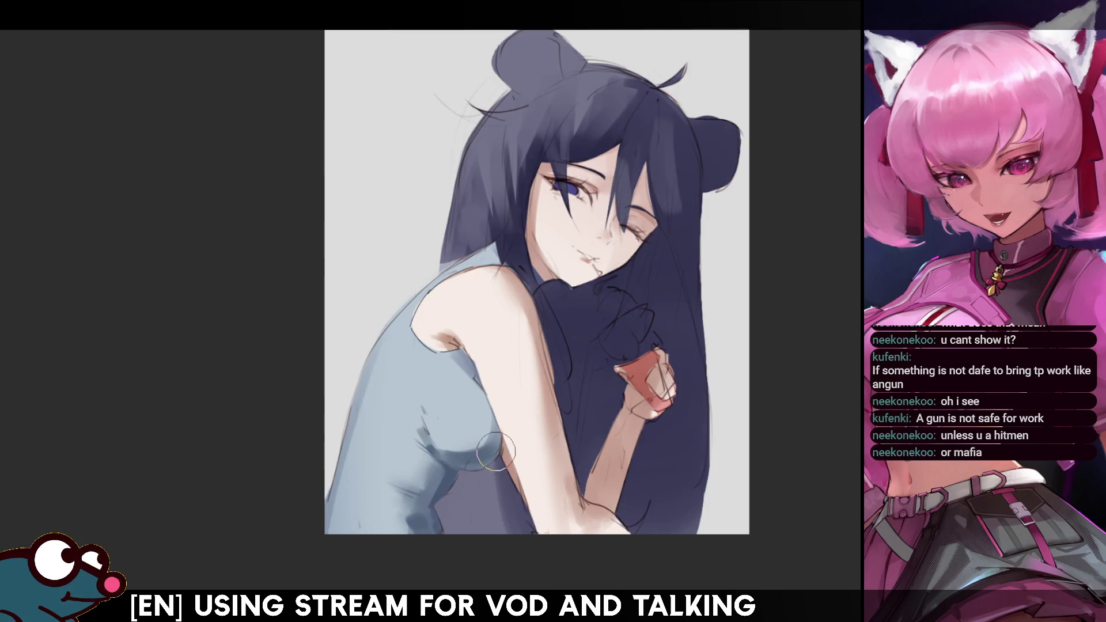
key("m")
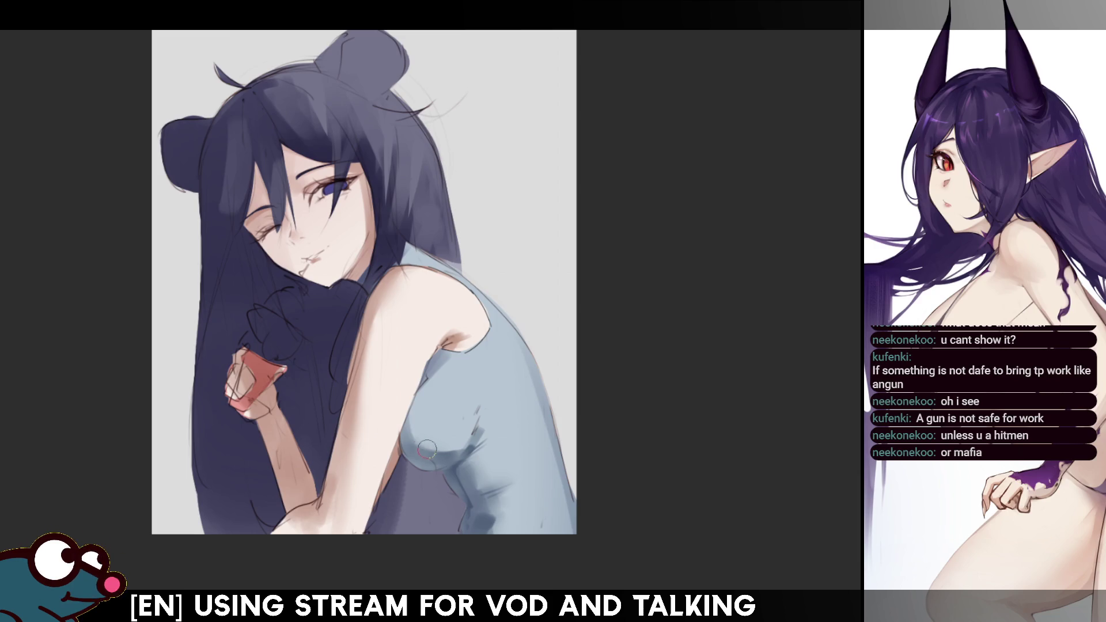
key("m")
mouse_move(494, 371)
left_mouse_down()
mouse_move(470, 438)
mouse_move(458, 438)
mouse_move(487, 436)
left_mouse_up()
key("m")
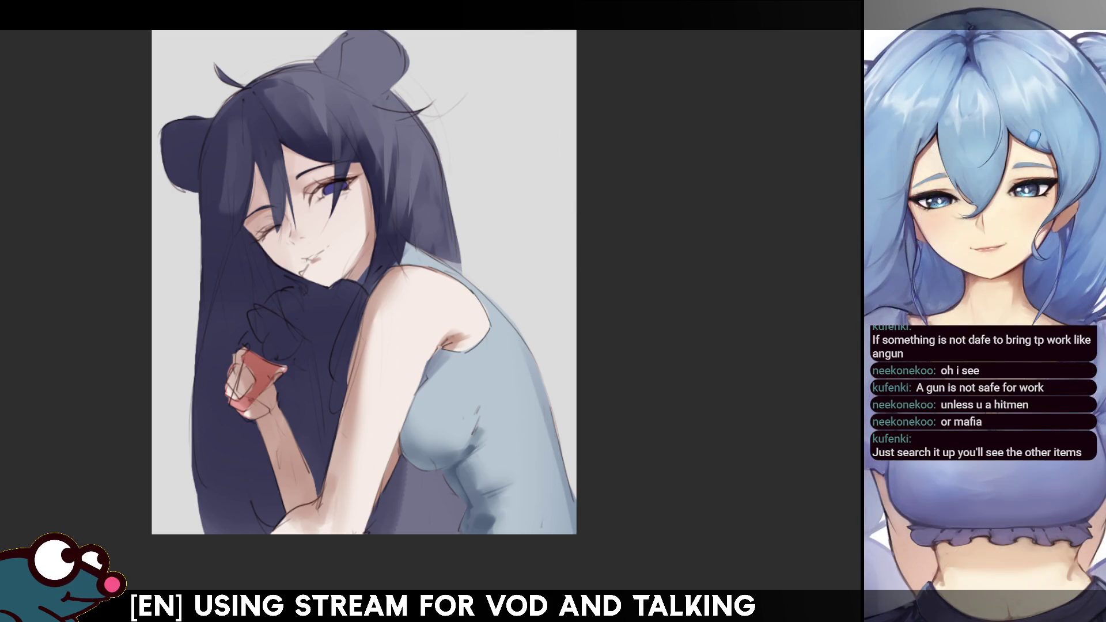
left_click_drag(516, 254, 509, 289)
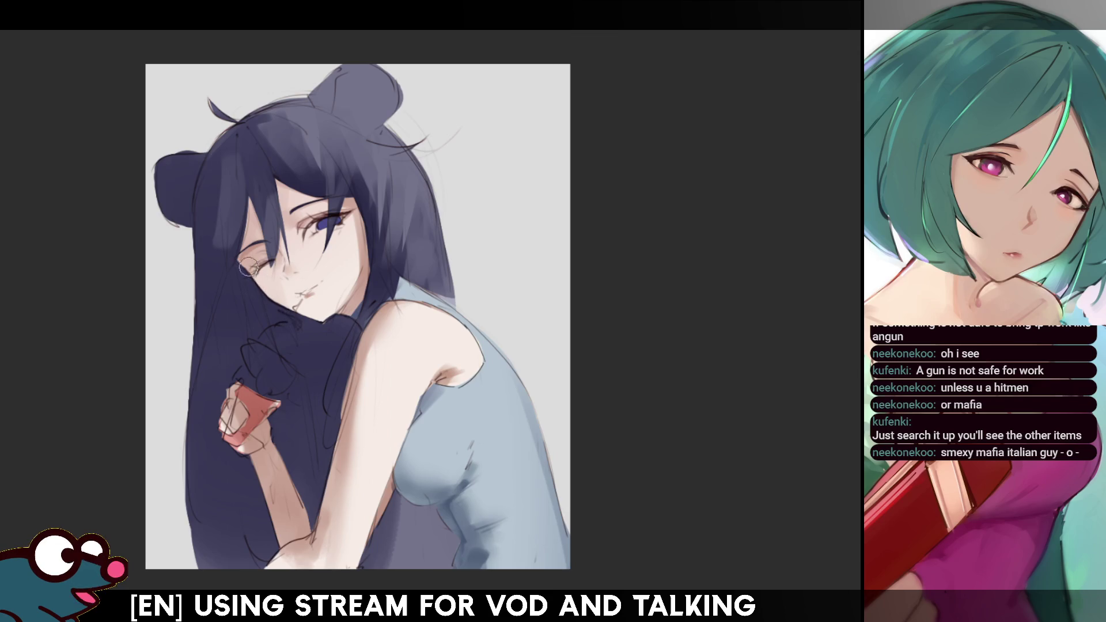
key("h")
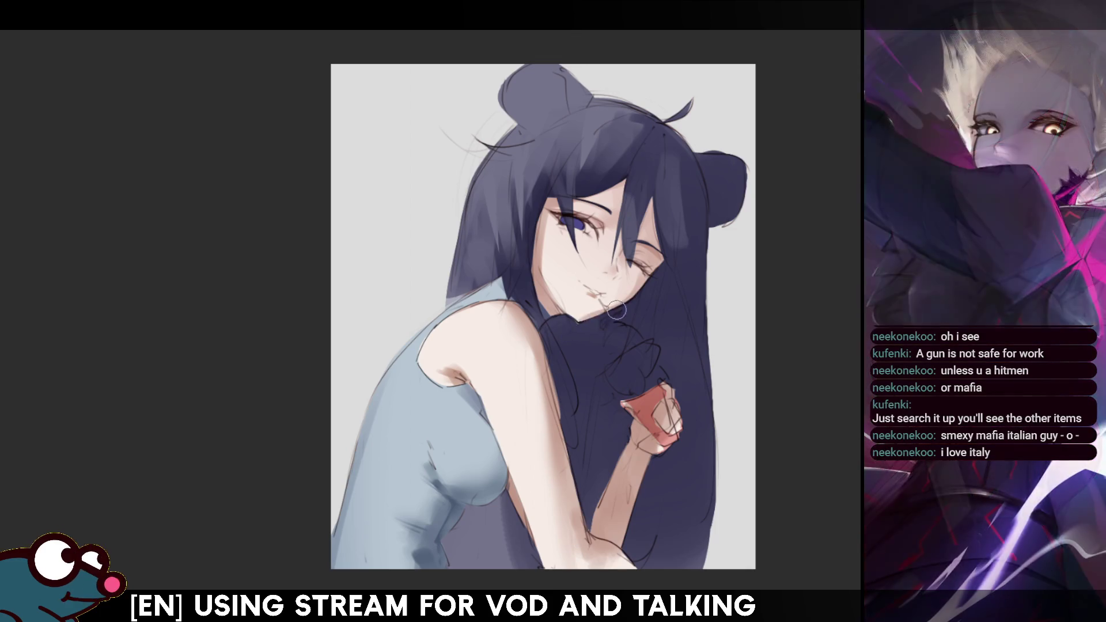
key("h")
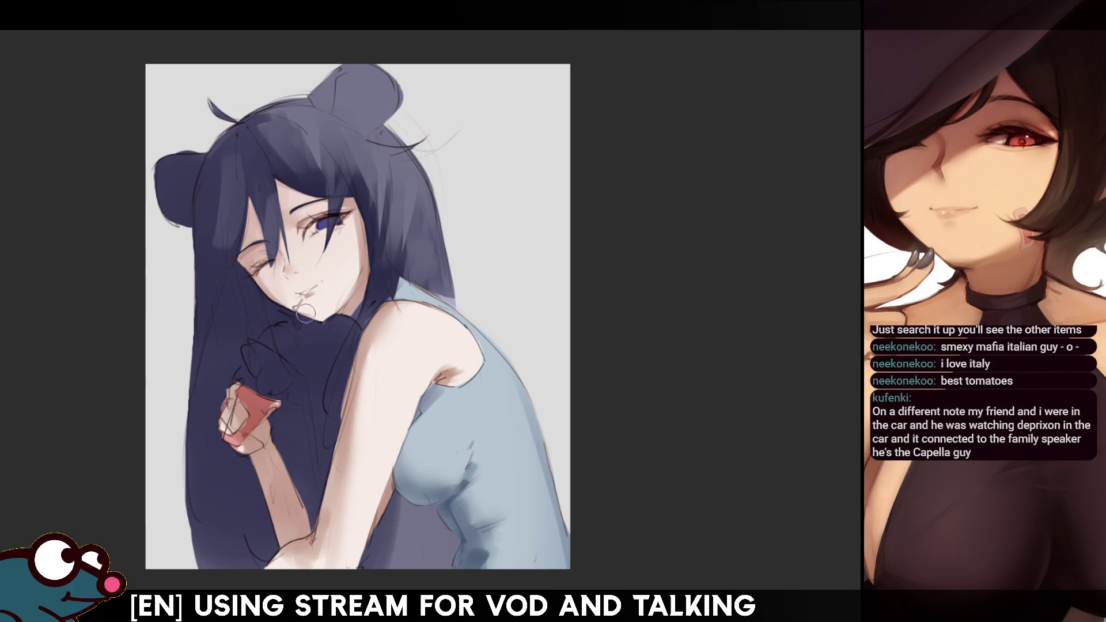
key("h")
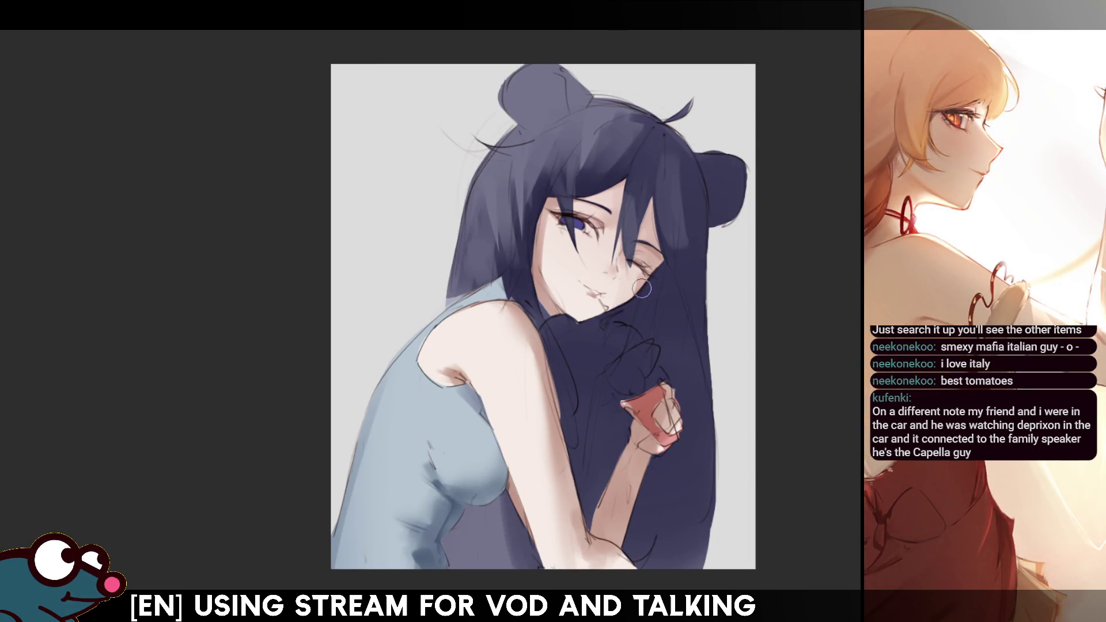
key("h")
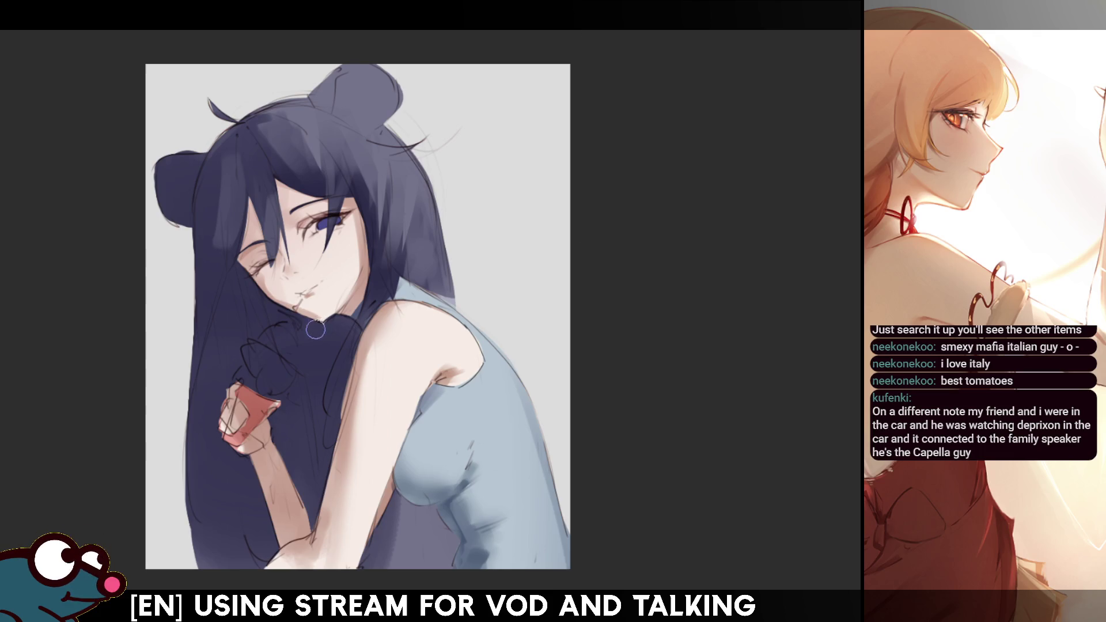
key("h")
key("h")
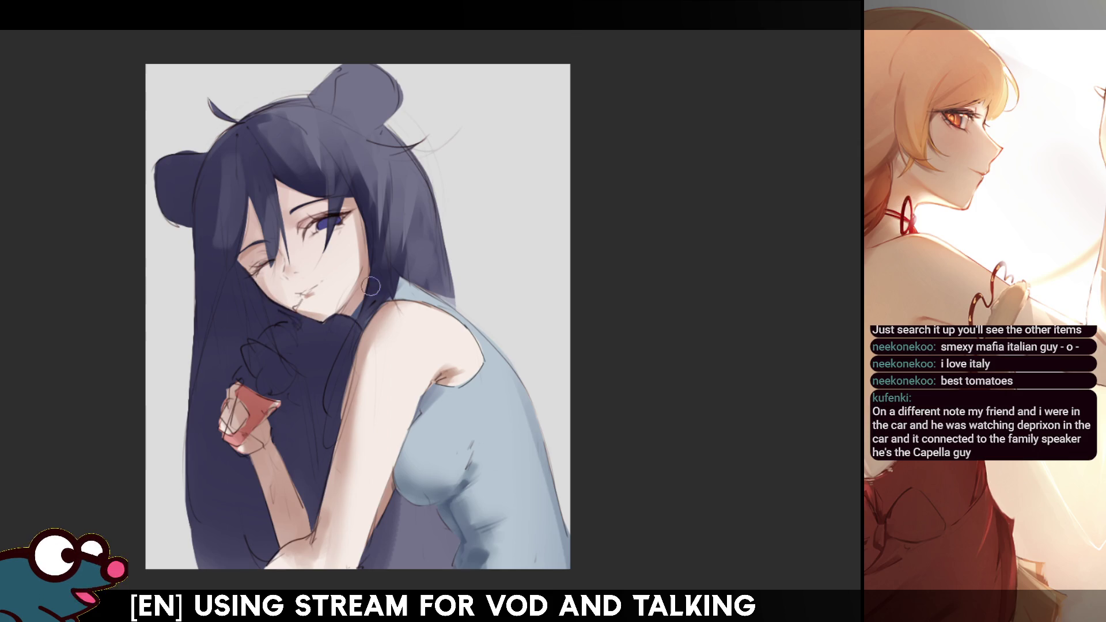
key("h")
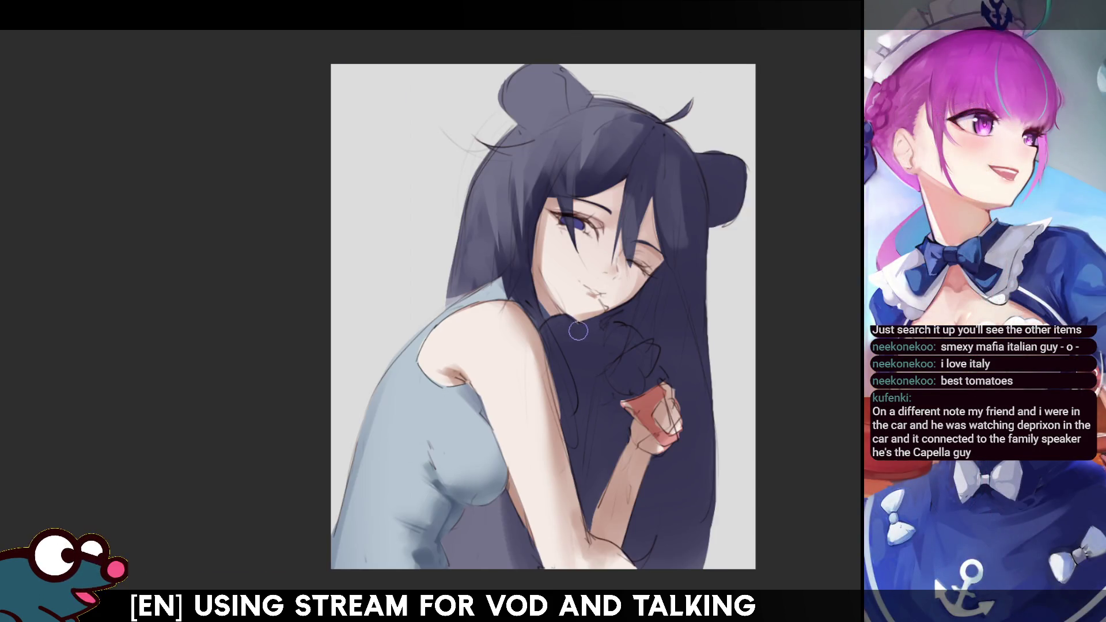
key("h")
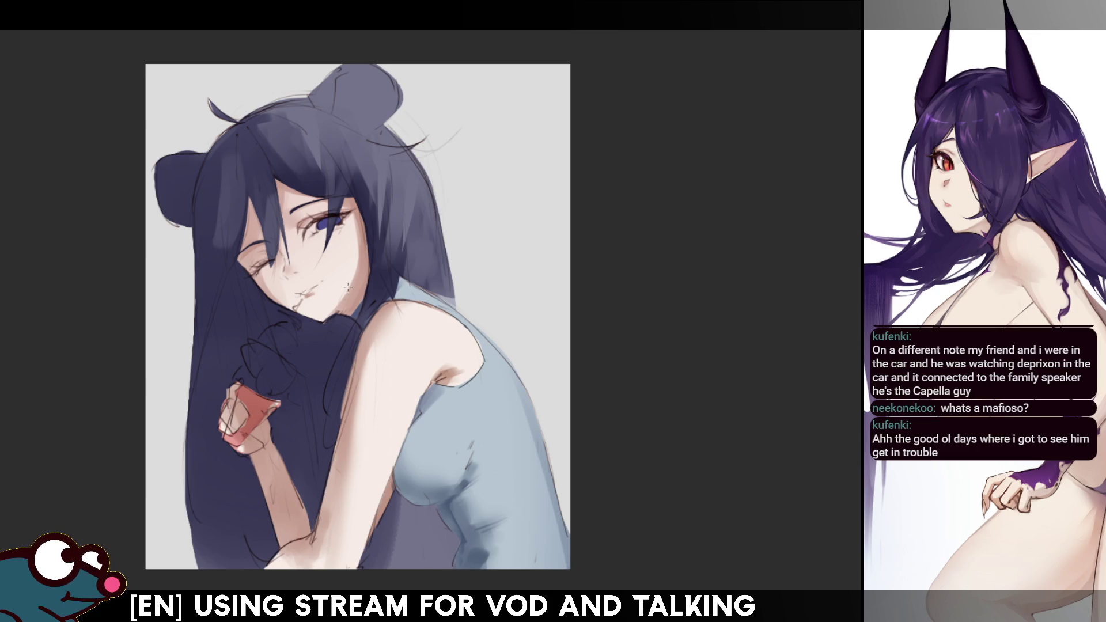
left_click_drag(348, 286, 403, 328)
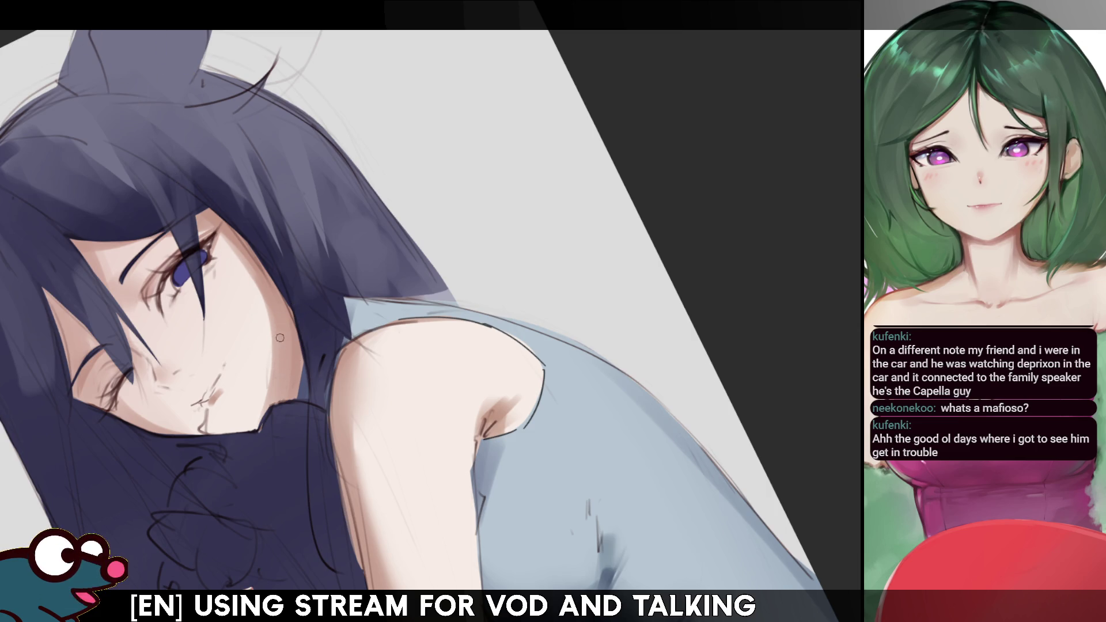
Step: Darken the cheek shadow beside the chin with one stroke, mirroring the drawing to check
key("h")
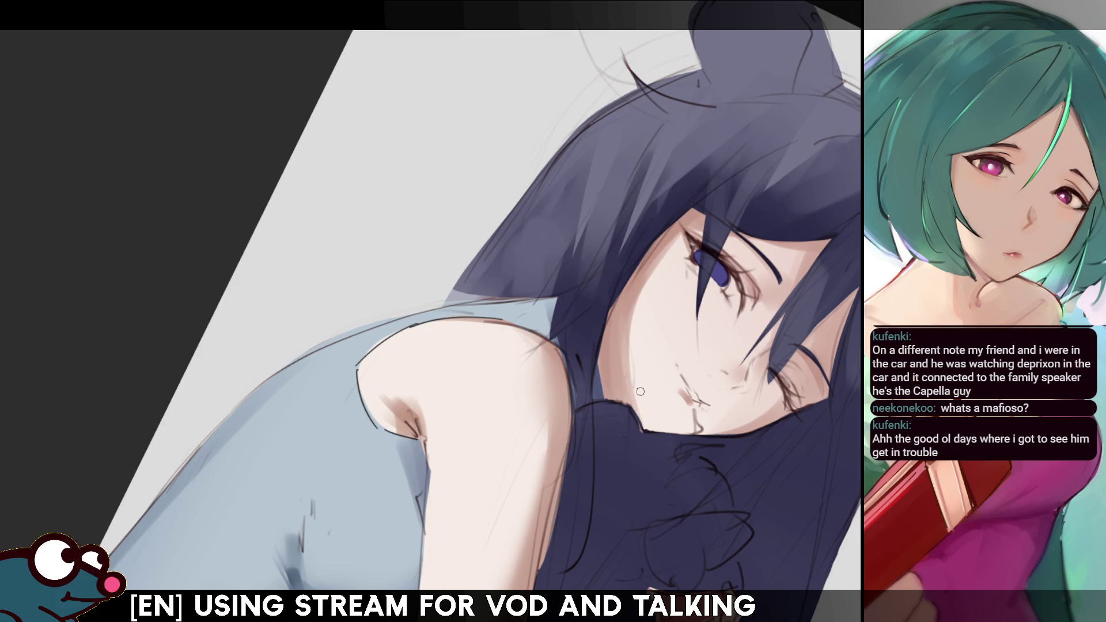
key("h")
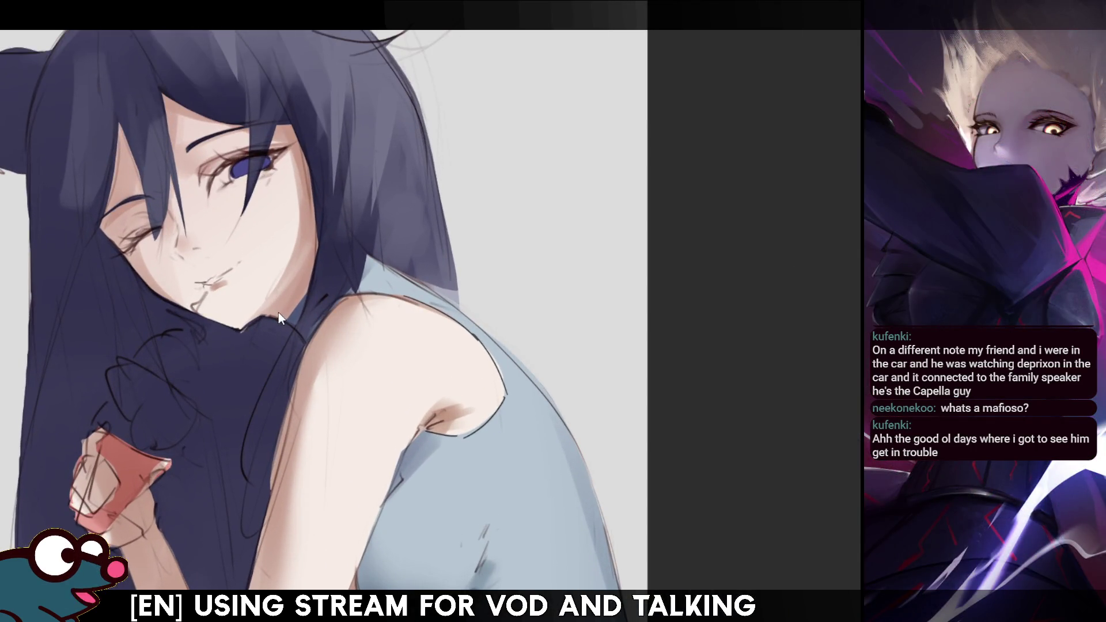
left_click_drag(308, 247, 289, 276)
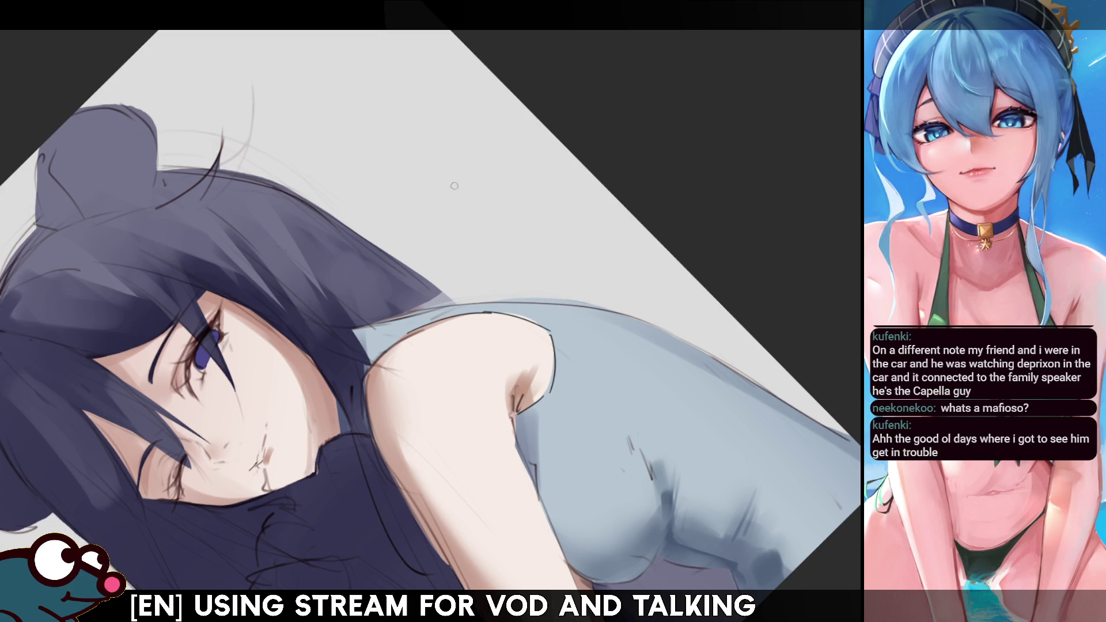
key("m")
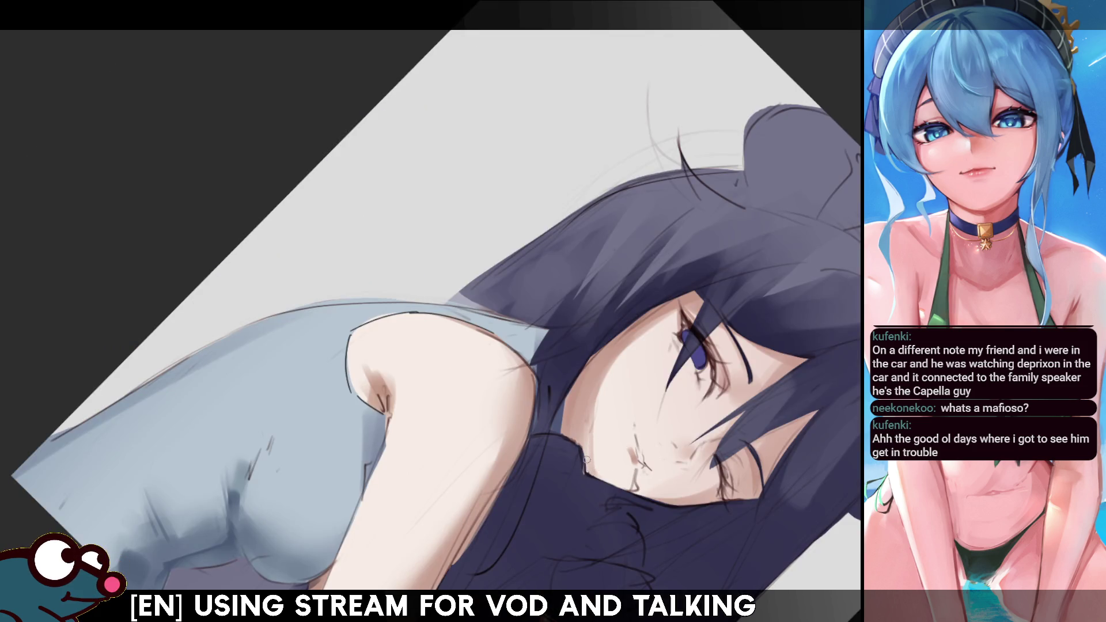
key("m")
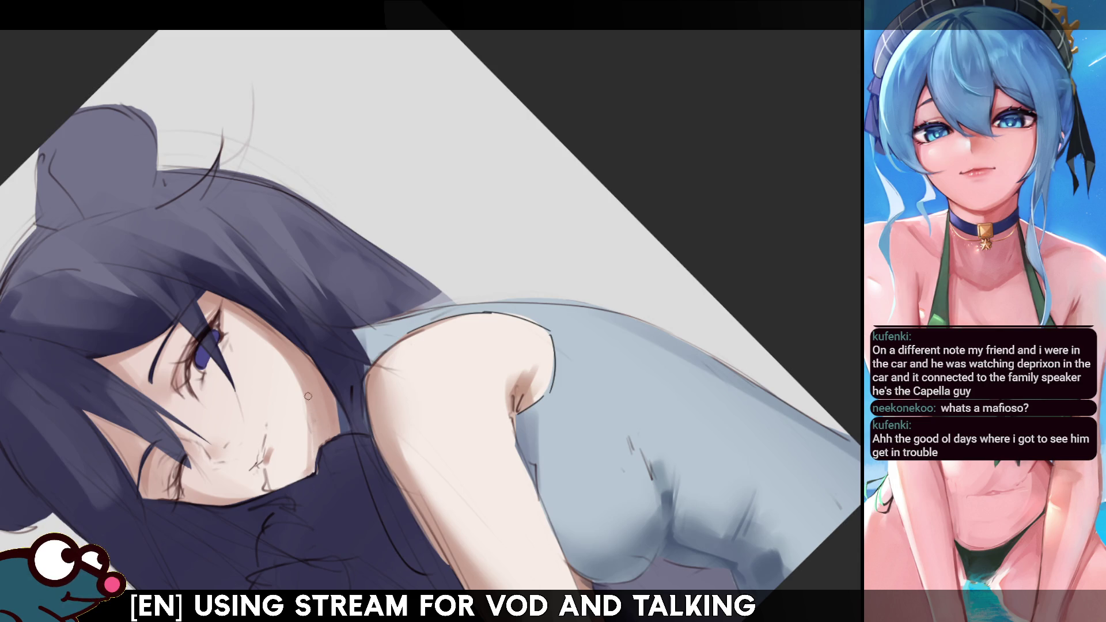
key("m")
key("m")
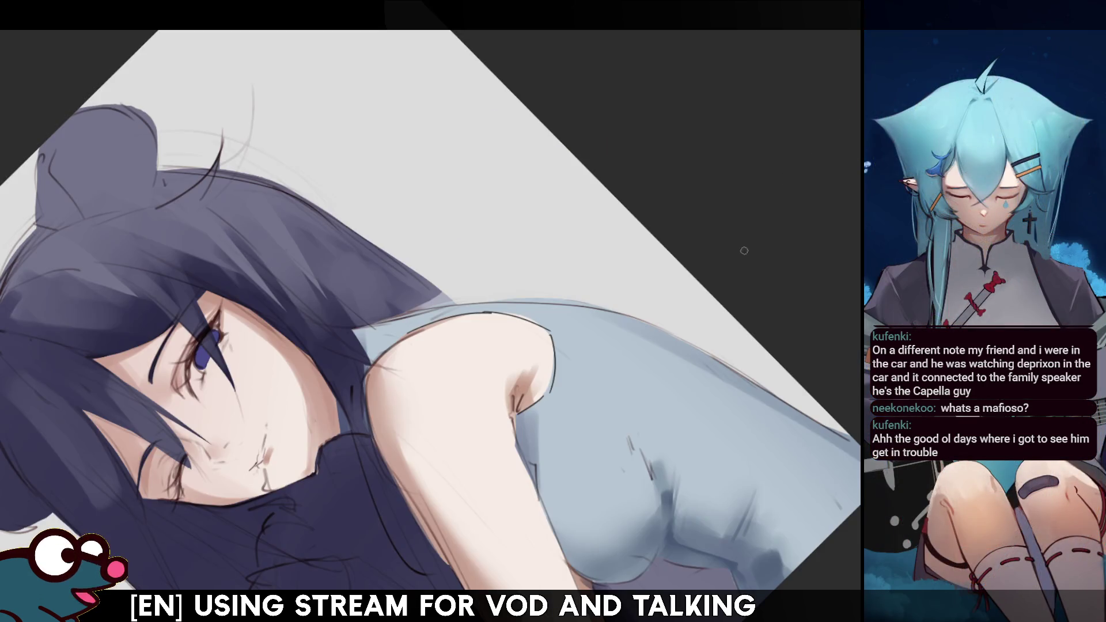
key("m")
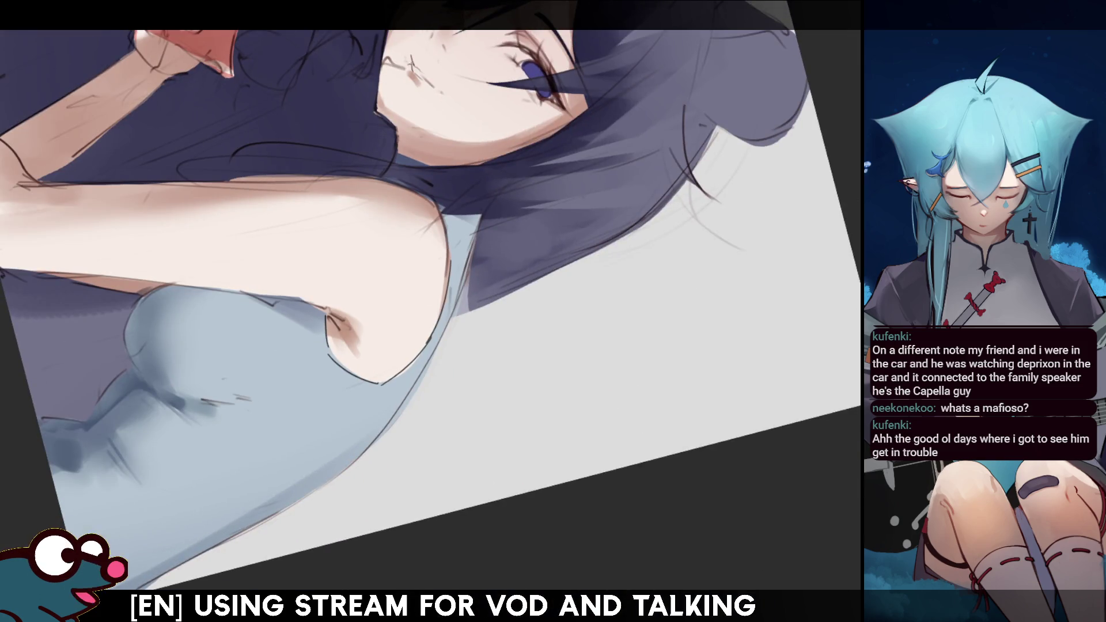
key("5")
key("3")
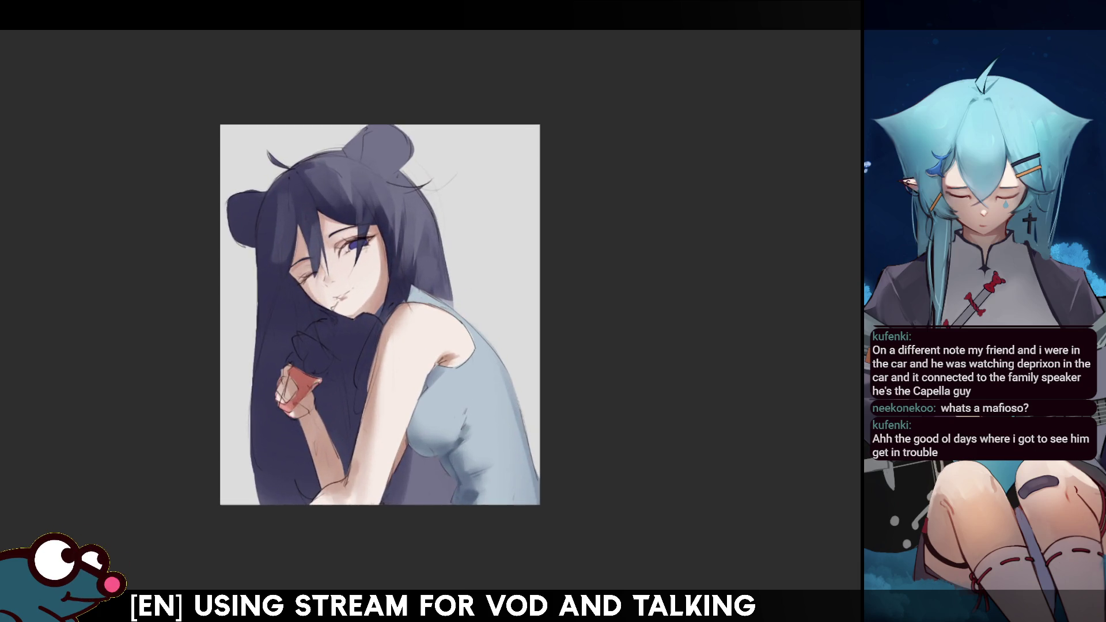
key("m")
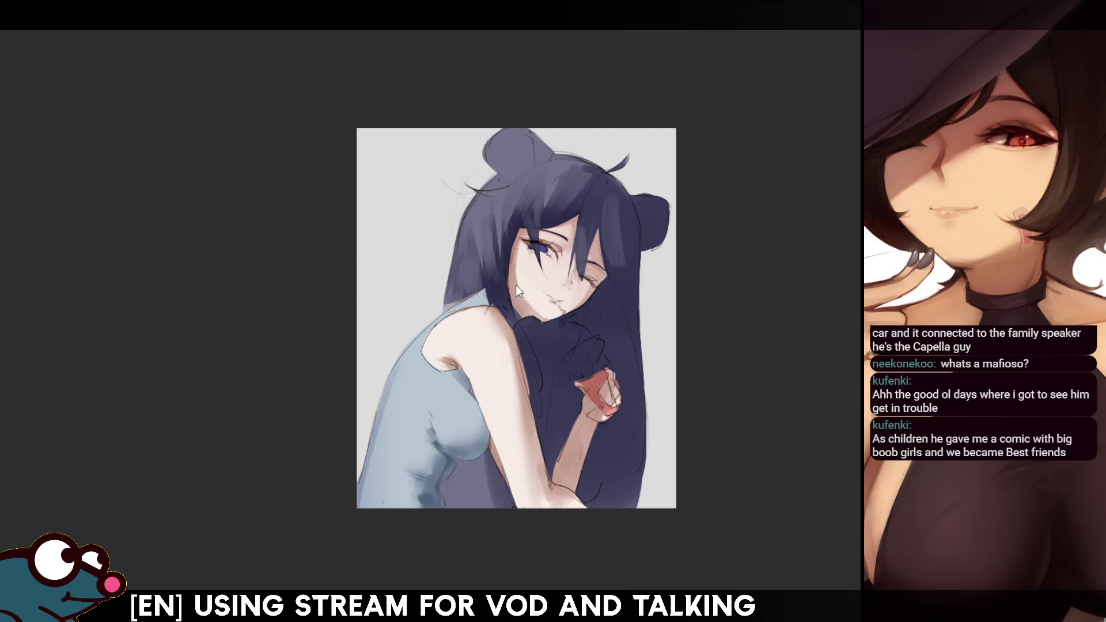
key("m")
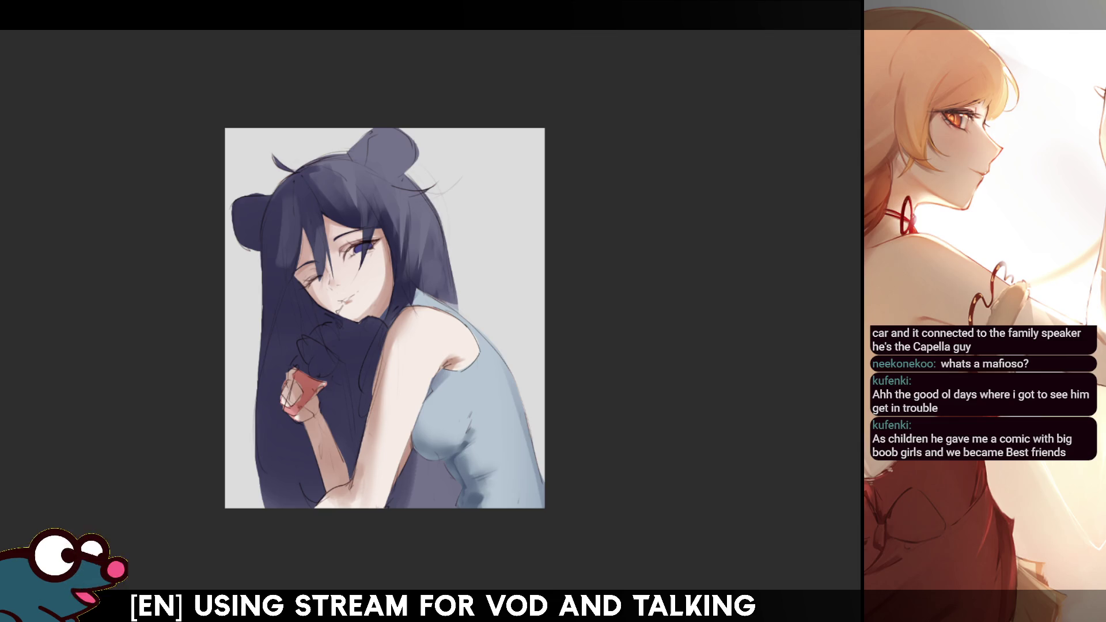
scroll(430, 311, "up", 3)
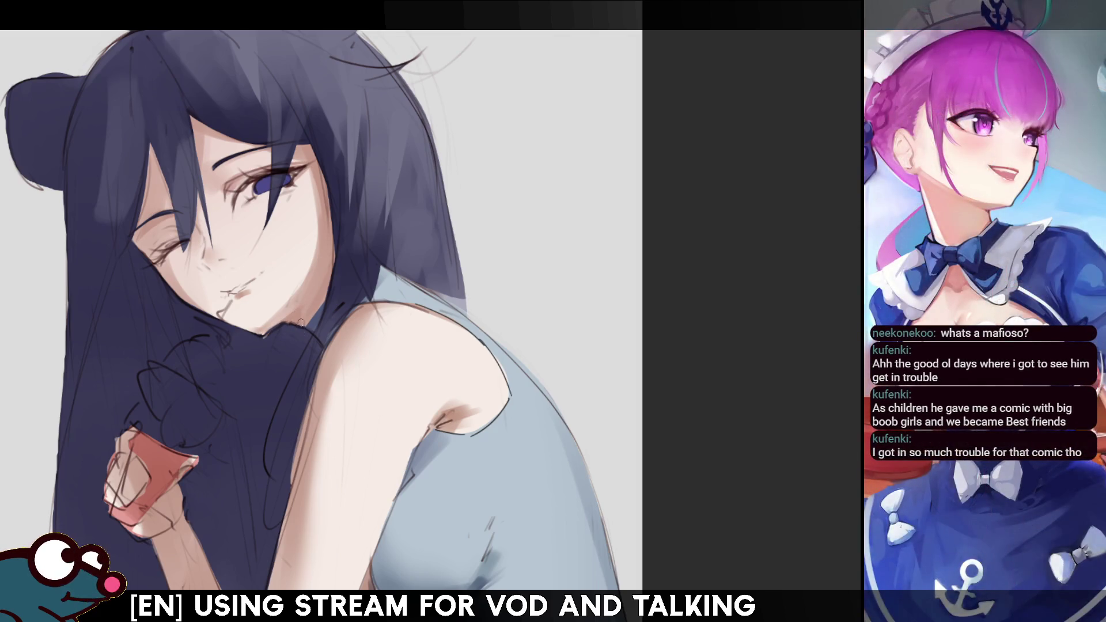
key("m")
key("m")
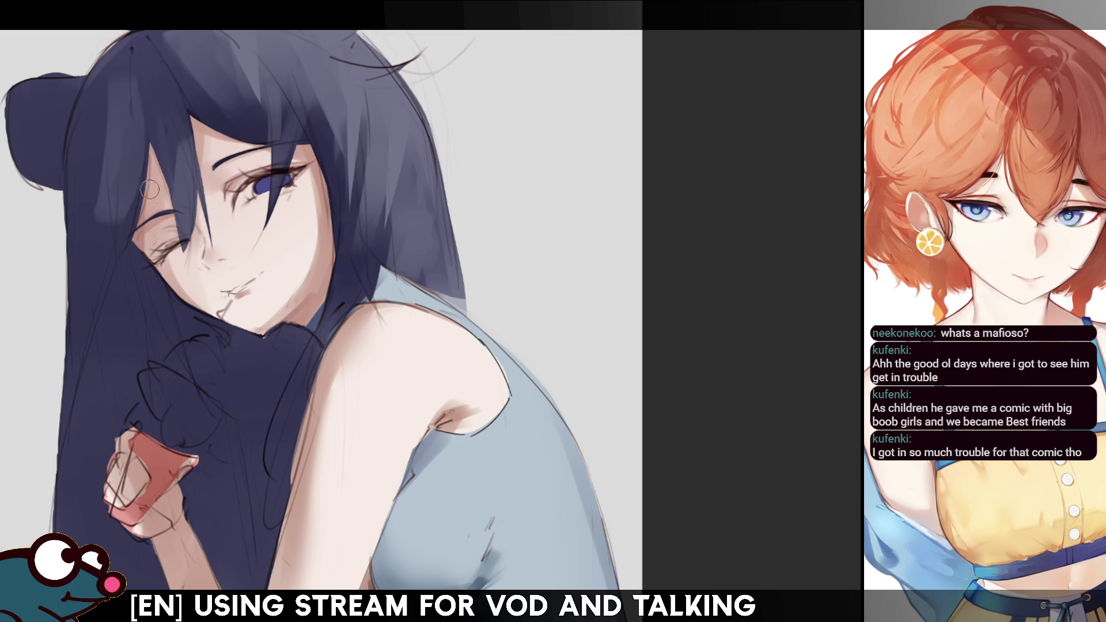
key("m")
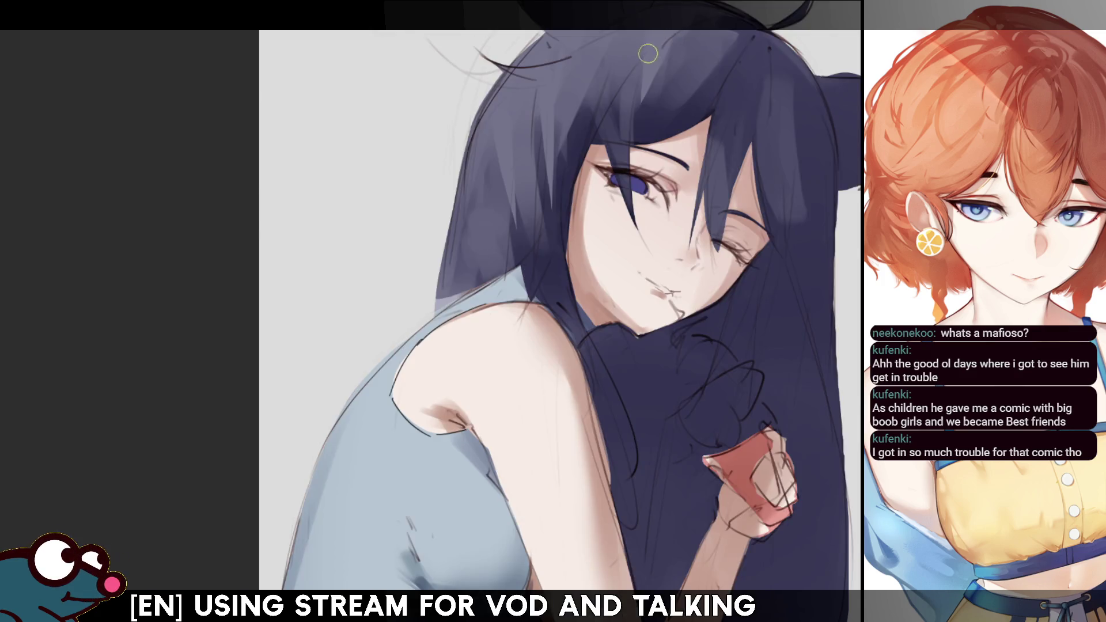
key("m")
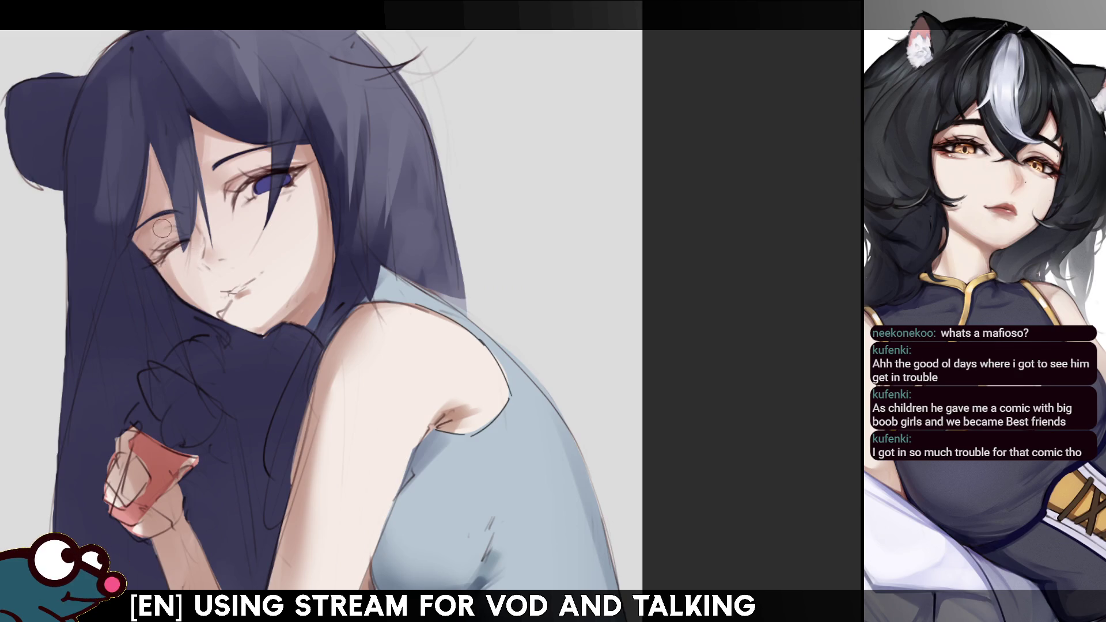
key("m")
key("m")
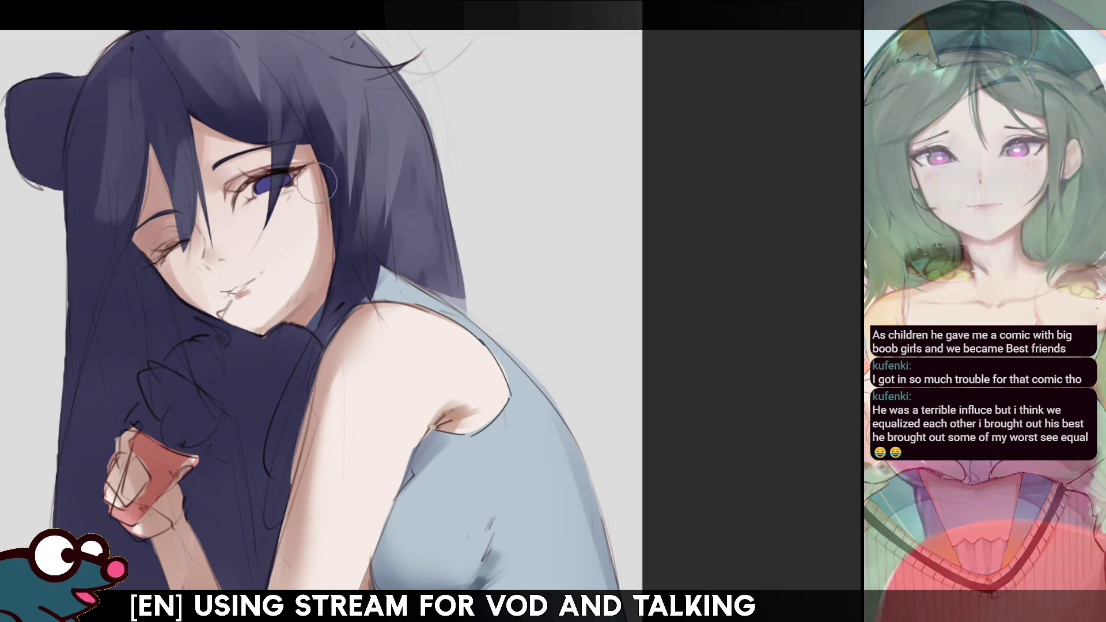
left_click_drag(840, 230, 498, 408)
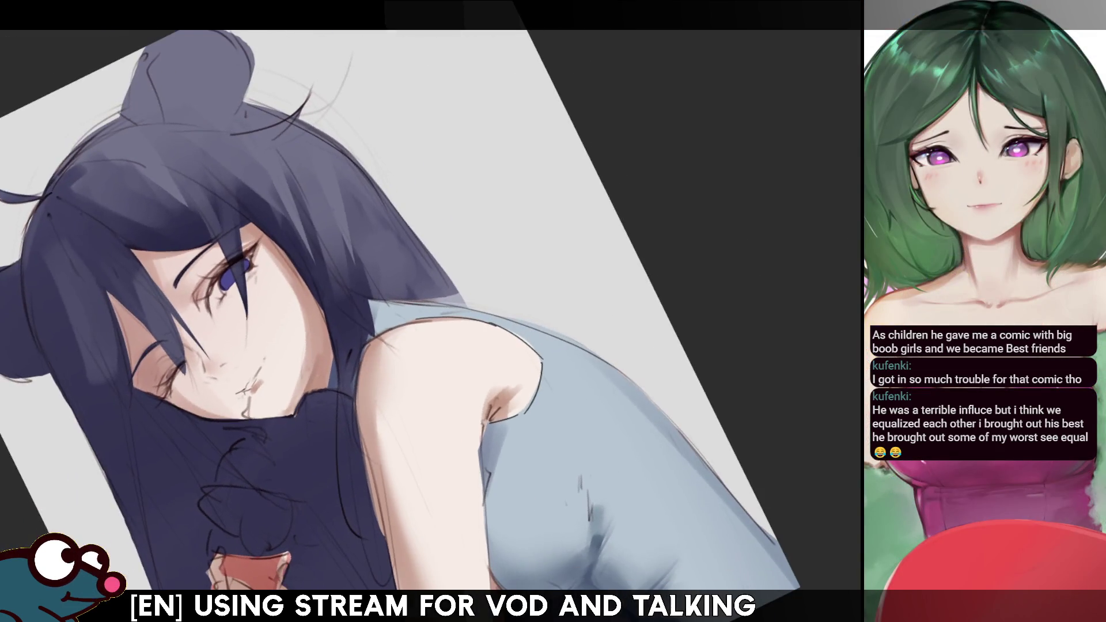
Step: Shade the lips with soft pink, enlarge the brush, and mirror the painting repeatedly to compare
mouse_move(249, 348)
left_mouse_down()
mouse_move(272, 375)
mouse_move(257, 371)
mouse_move(271, 371)
left_mouse_up()
key("bracketright")
key("bracketright")
key("m")
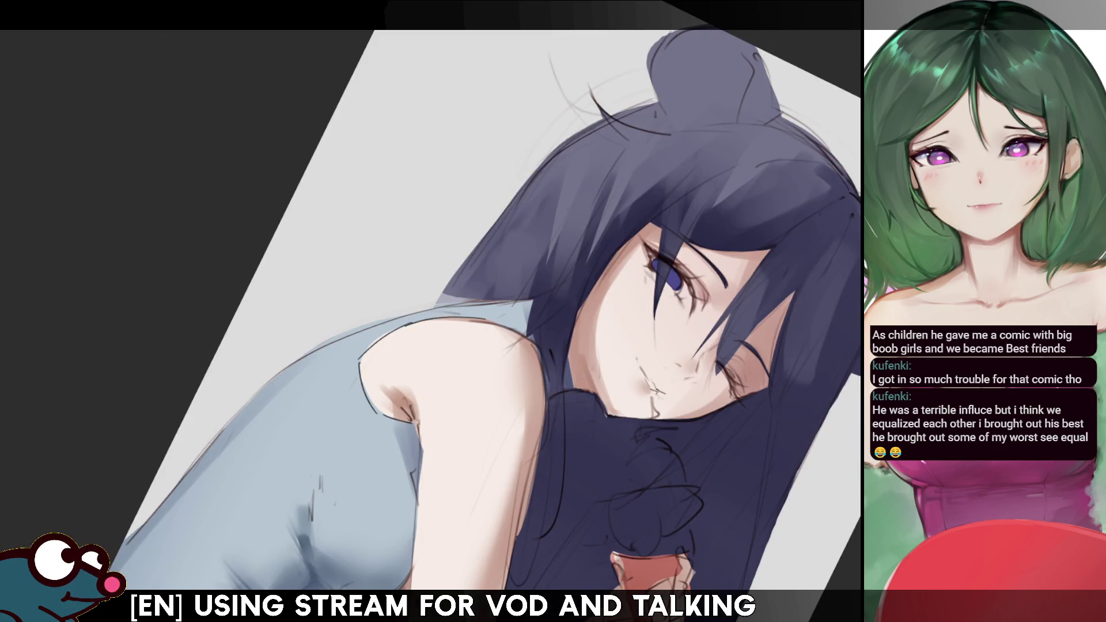
key("m")
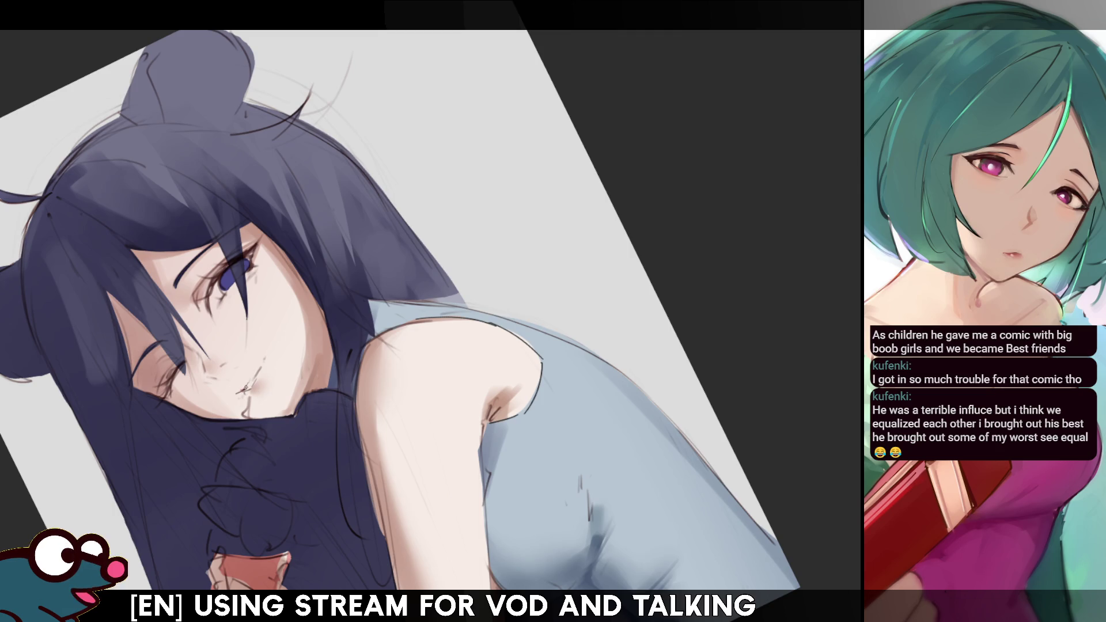
key("m")
key("m")
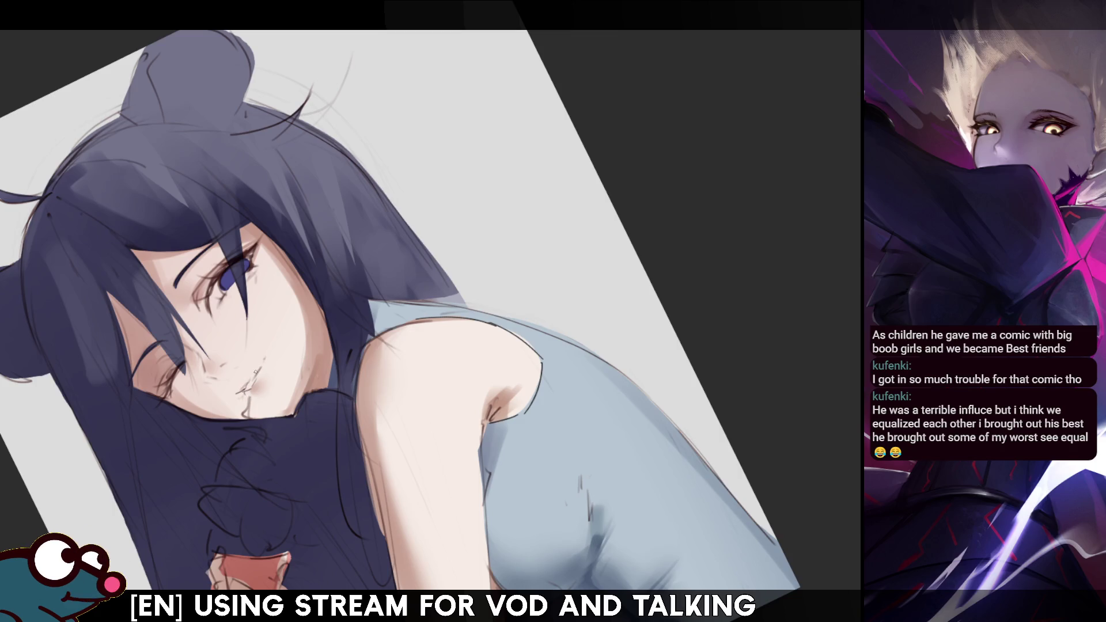
key("m")
key("m")
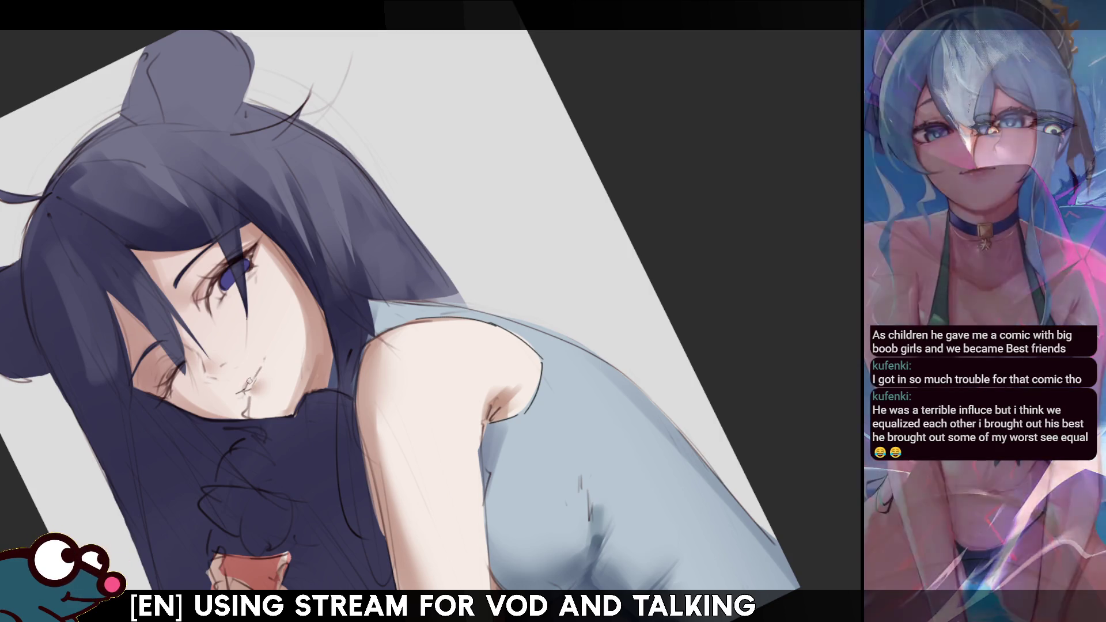
key("m")
key("m")
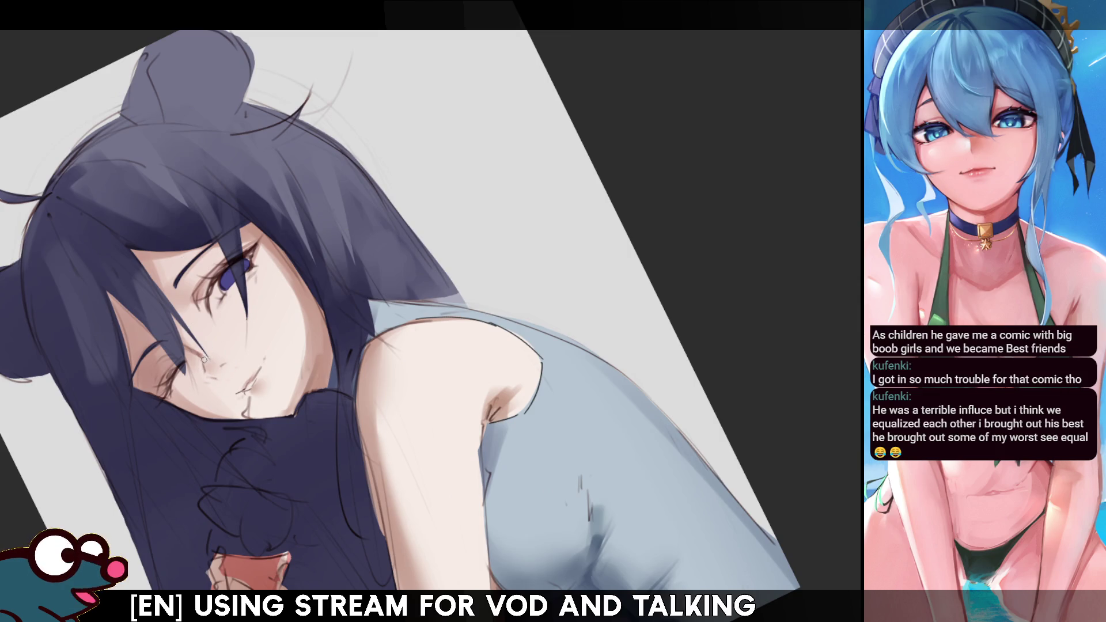
key("m")
key("m")
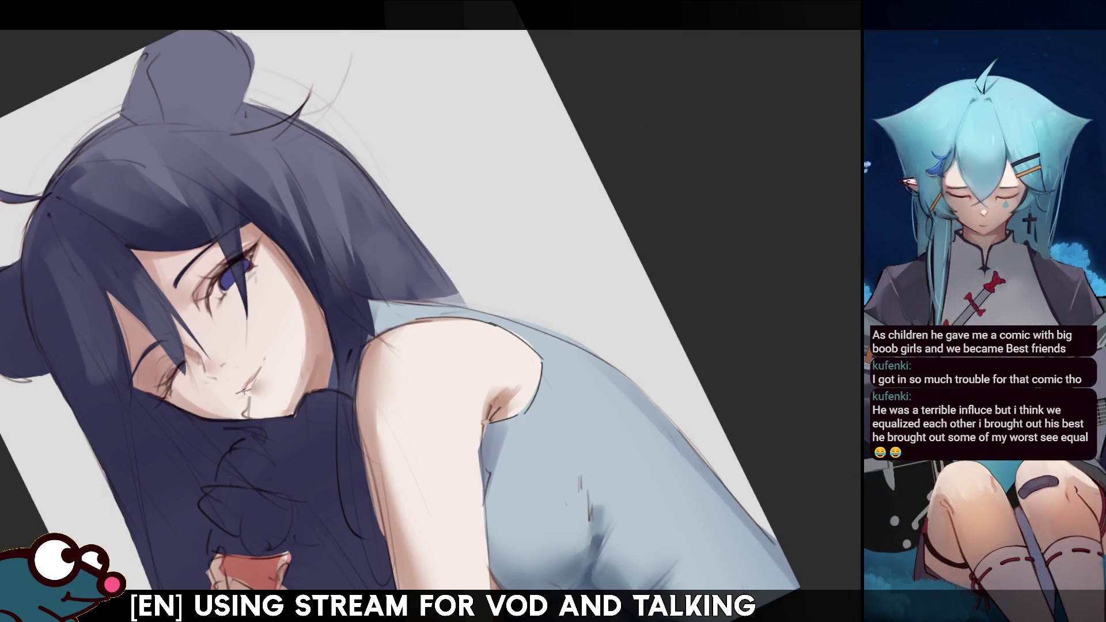
Step: Fit the whole painting upright on screen and nudge it slightly down and right
key("ctrl+0")
left_click_drag(384, 317, 398, 341)
scroll(369, 288, "up", 5)
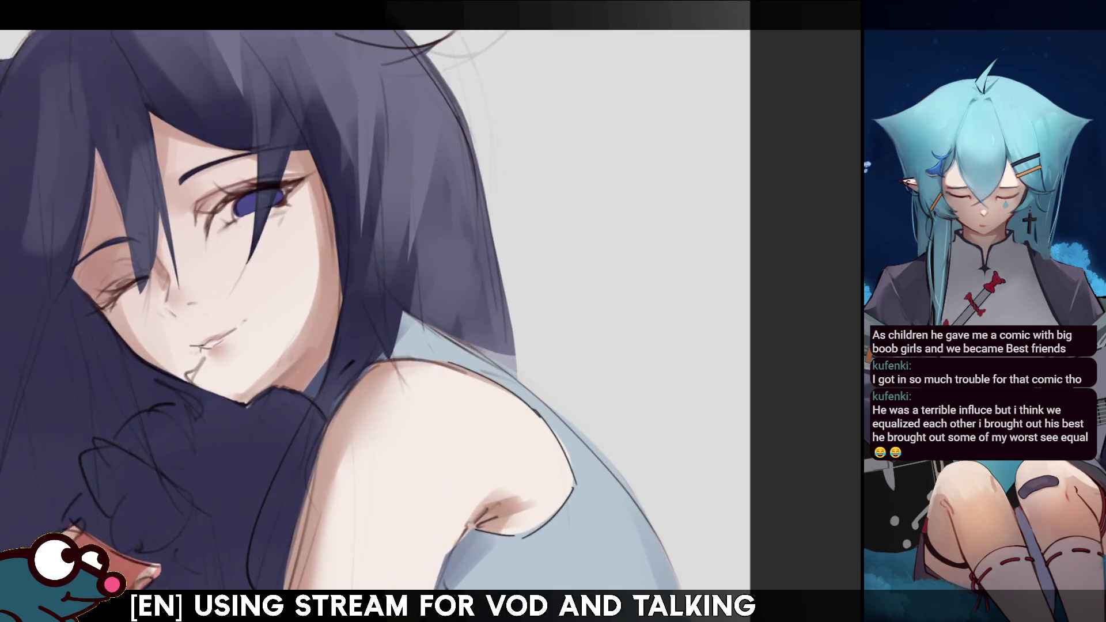
left_click_drag(346, 345, 379, 389)
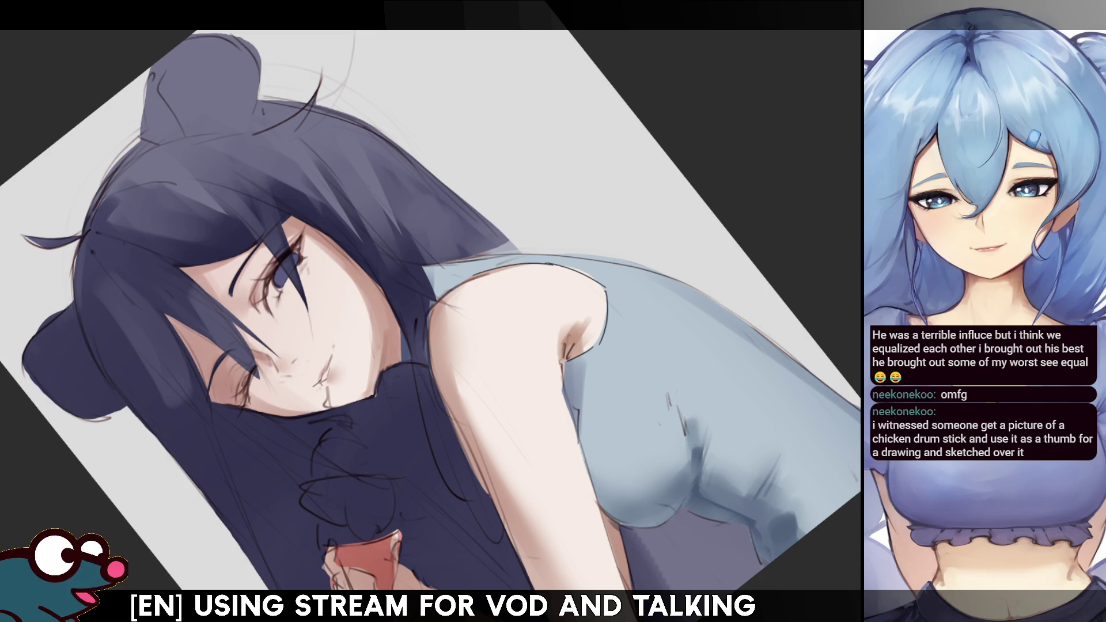
Step: Tilt the canvas and repaint the girl's iris from purple to blue-teal
key("ctrl+bracketleft")
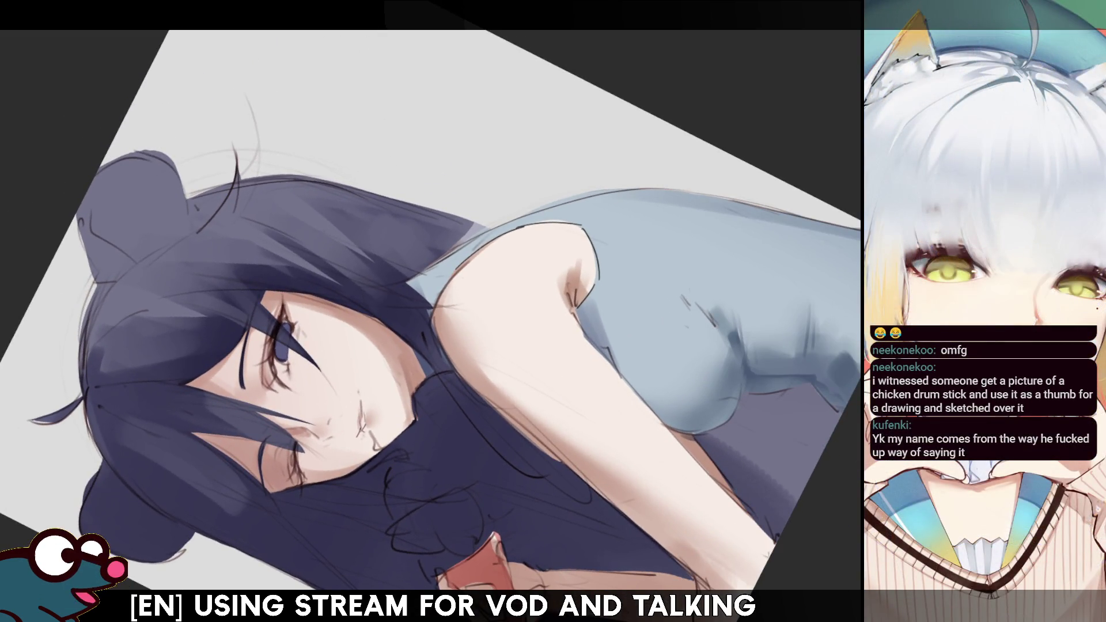
scroll(430, 311, "up", 3)
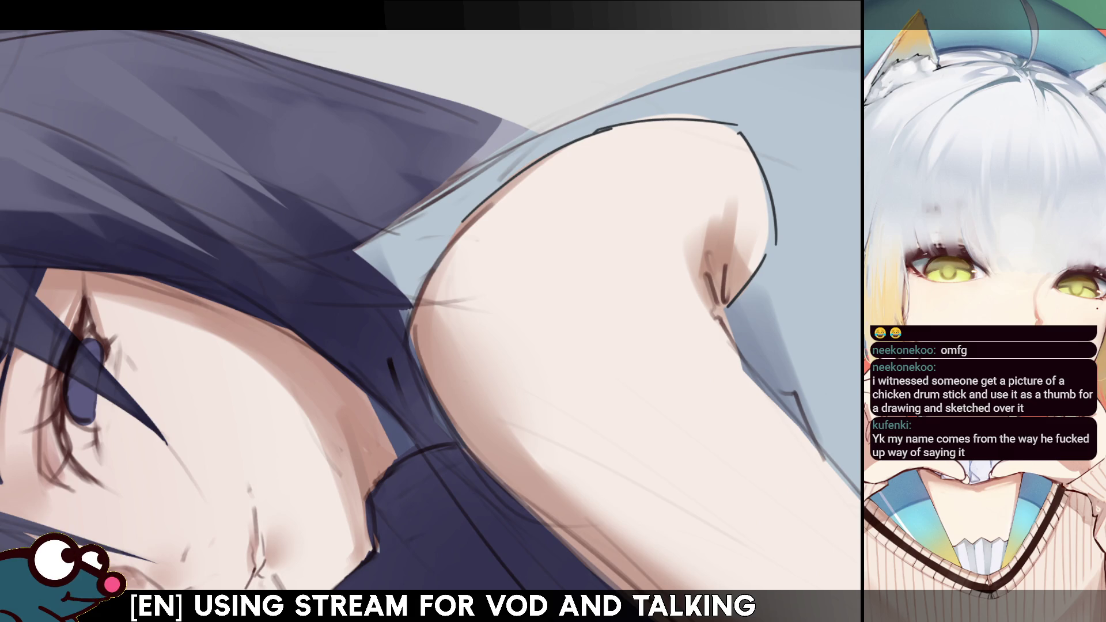
scroll(431, 311, "down", 4)
scroll(431, 312, "up", 3)
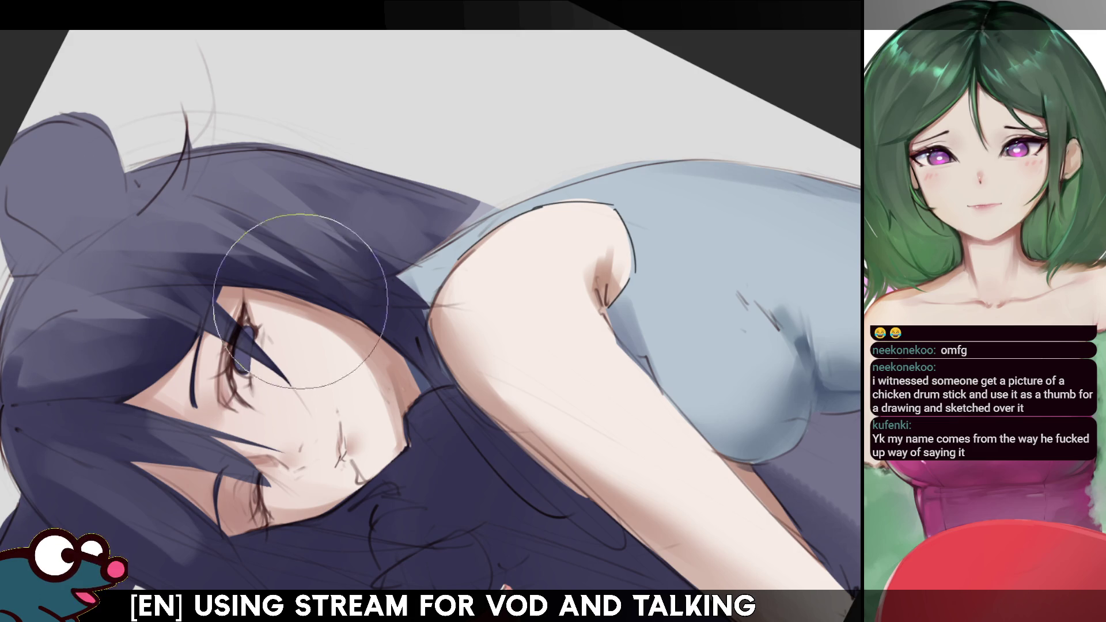
mouse_move(277, 368)
left_mouse_down()
mouse_move(257, 350)
mouse_move(273, 362)
left_mouse_up()
Step: With a smaller brush, lighten the iris blue and touch up the lashes, mirroring to check
key("bracketleft")
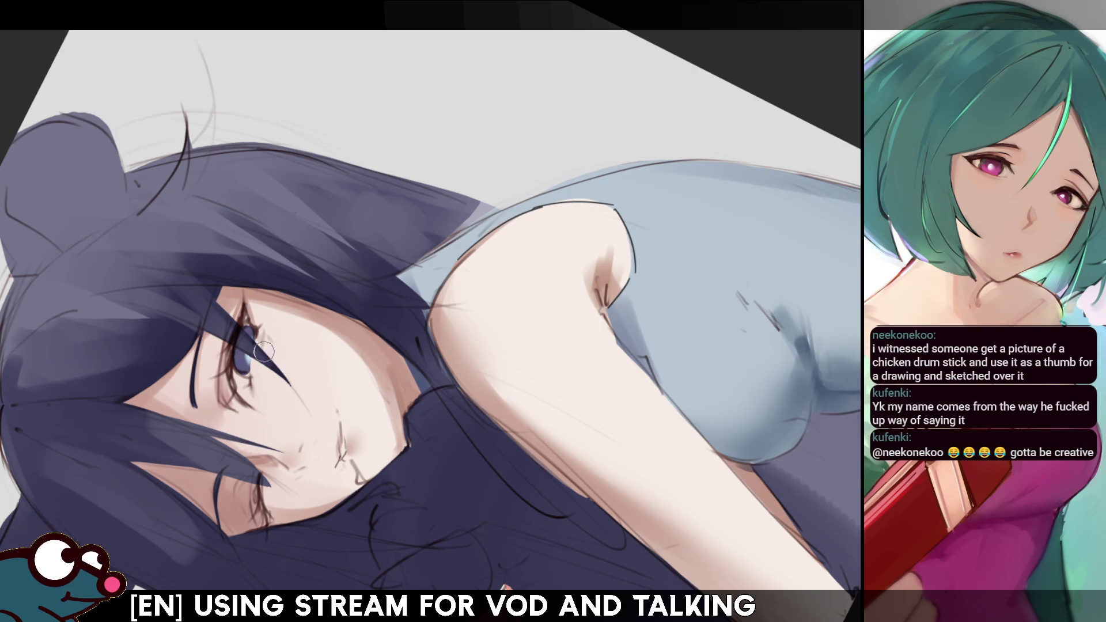
key("m")
key("m")
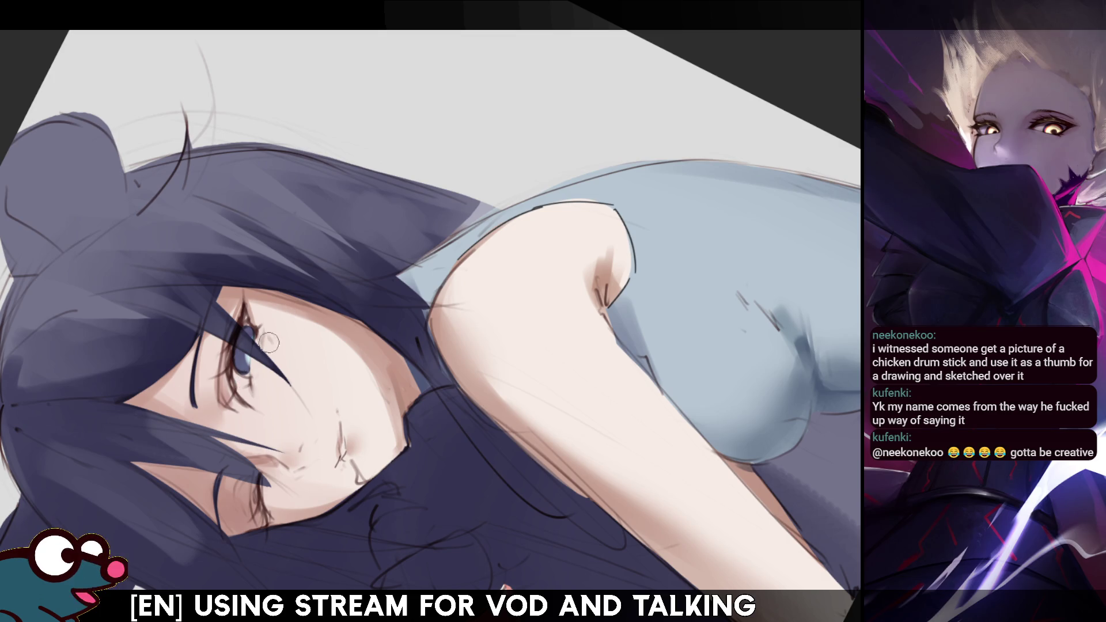
left_click_drag(245, 346, 257, 335)
Step: Mirror the canvas to check the eye drawing, then straighten the view onto the face
key("m")
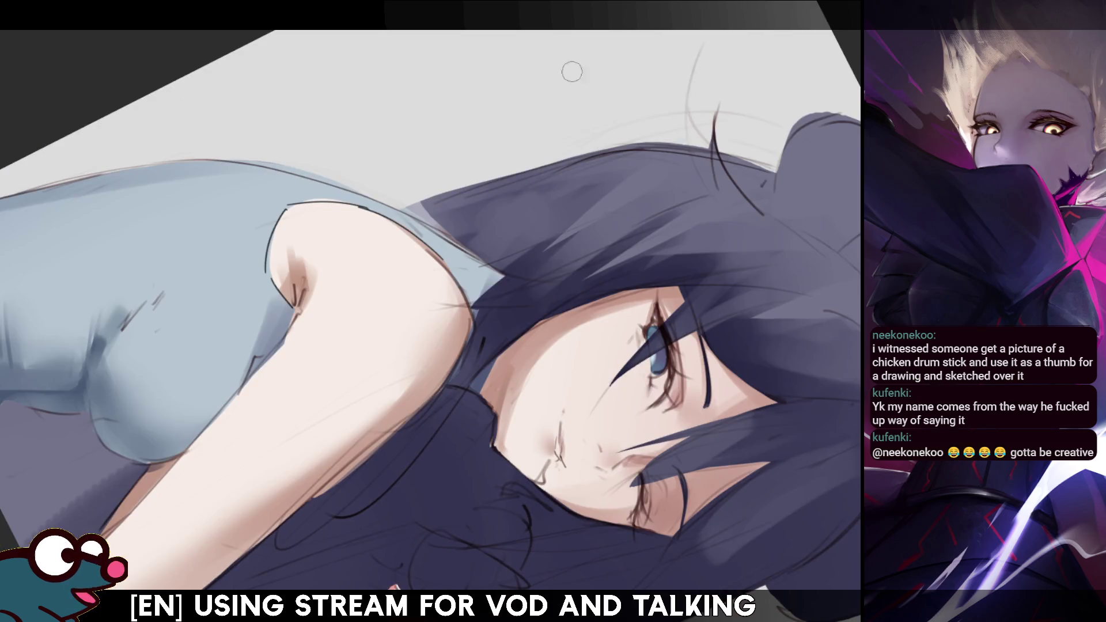
key("m")
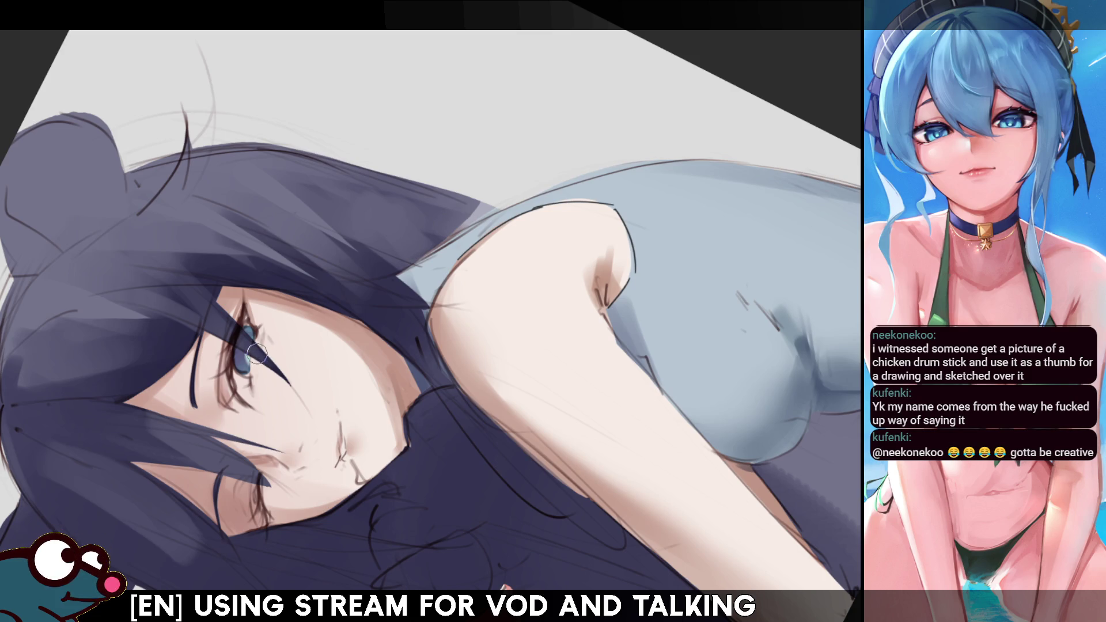
key("h")
key("h")
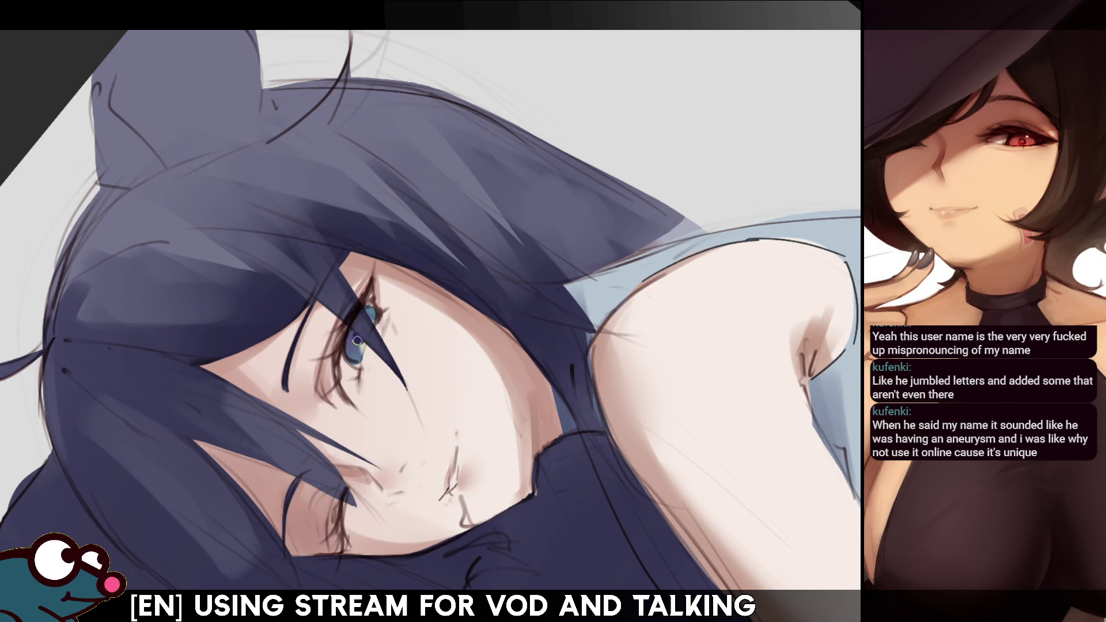
key("Escape")
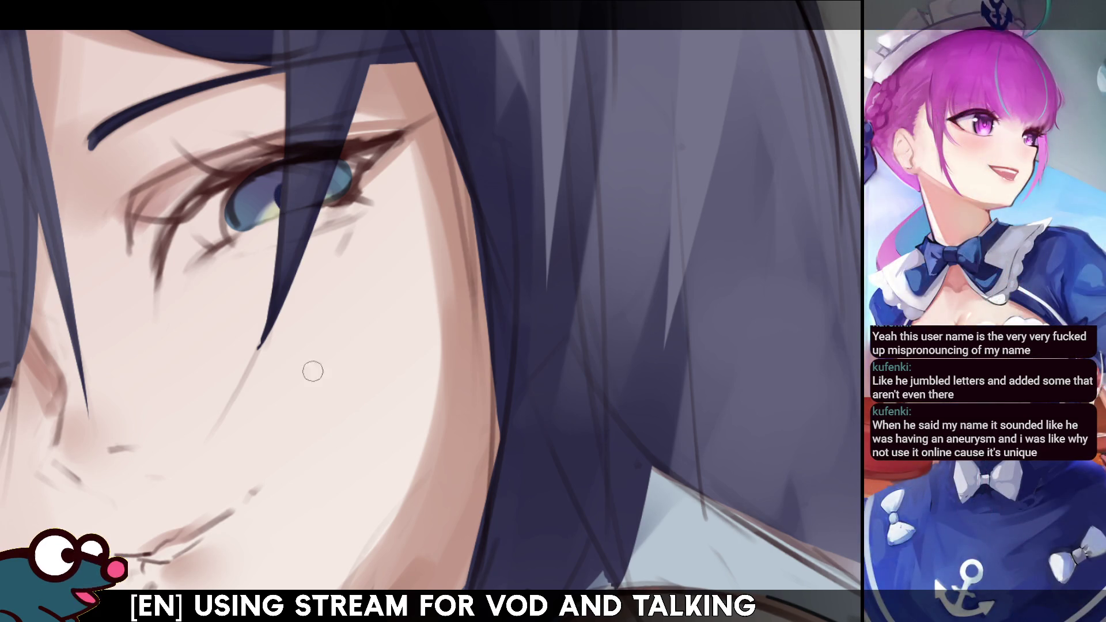
Step: Mirror once more to check the eye, then fit the whole illustration on screen
key("m")
key("minus")
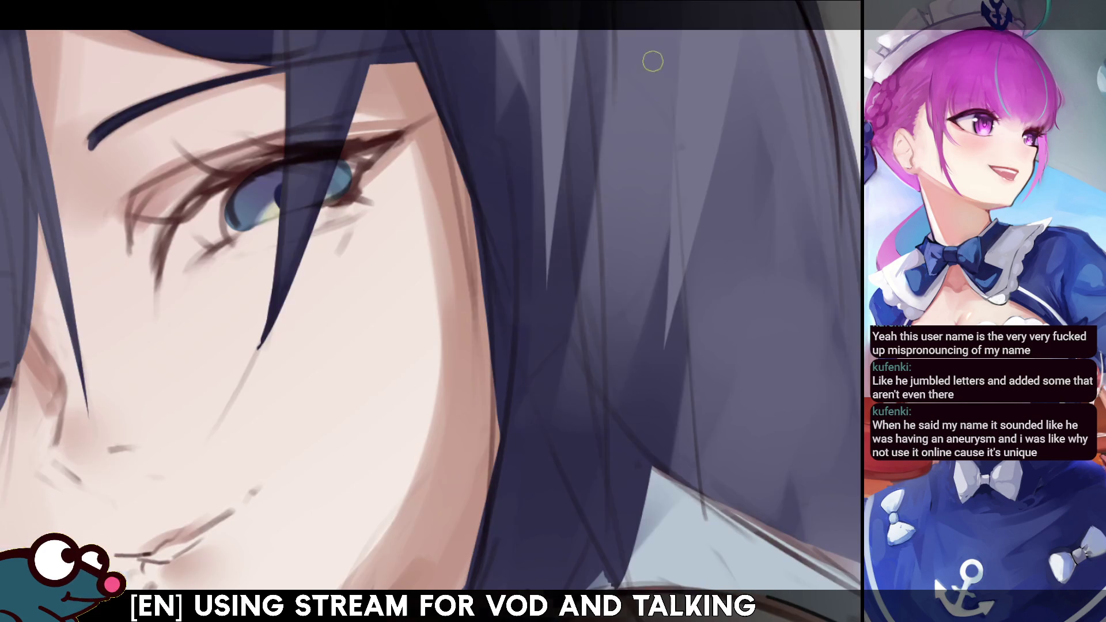
key("ctrl+0")
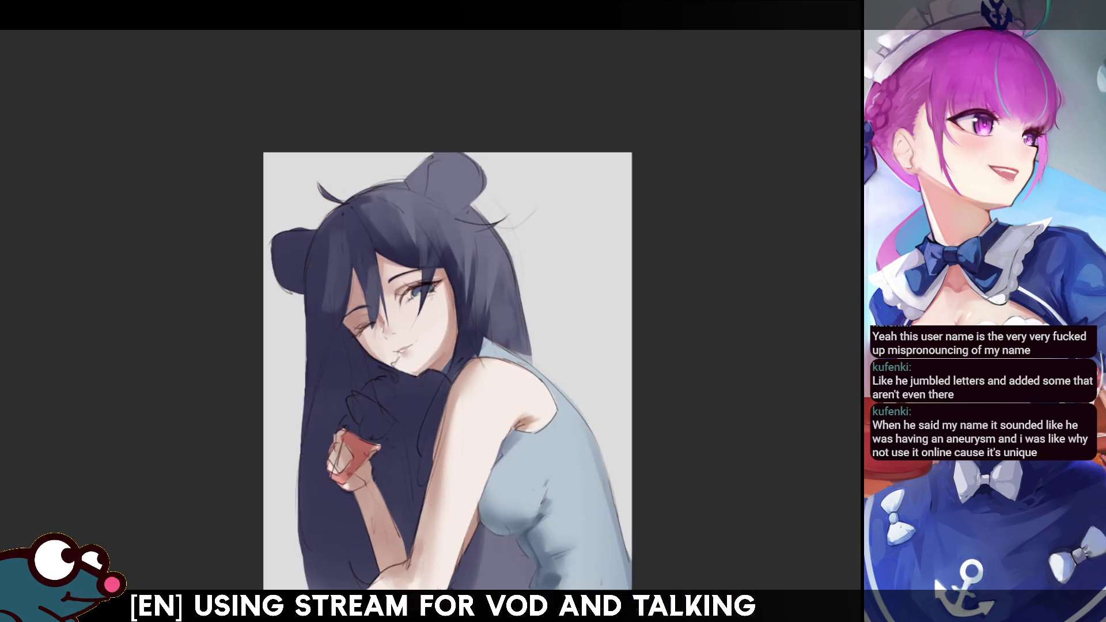
key("plus")
key("plus")
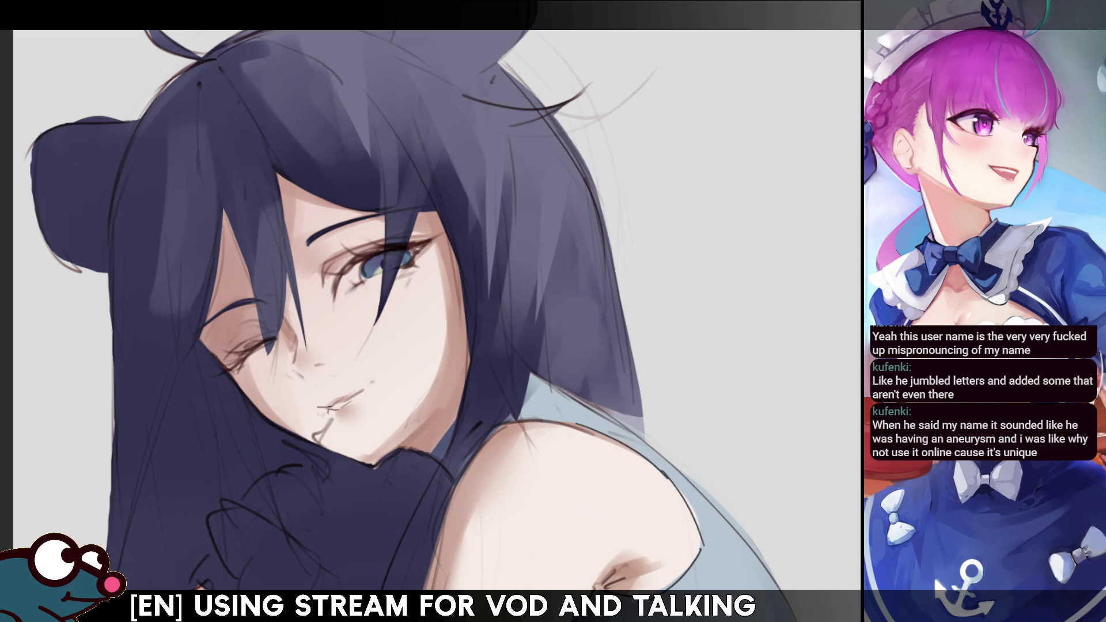
key("plus")
key("plus")
key("Delete")
key("Delete")
key("Delete")
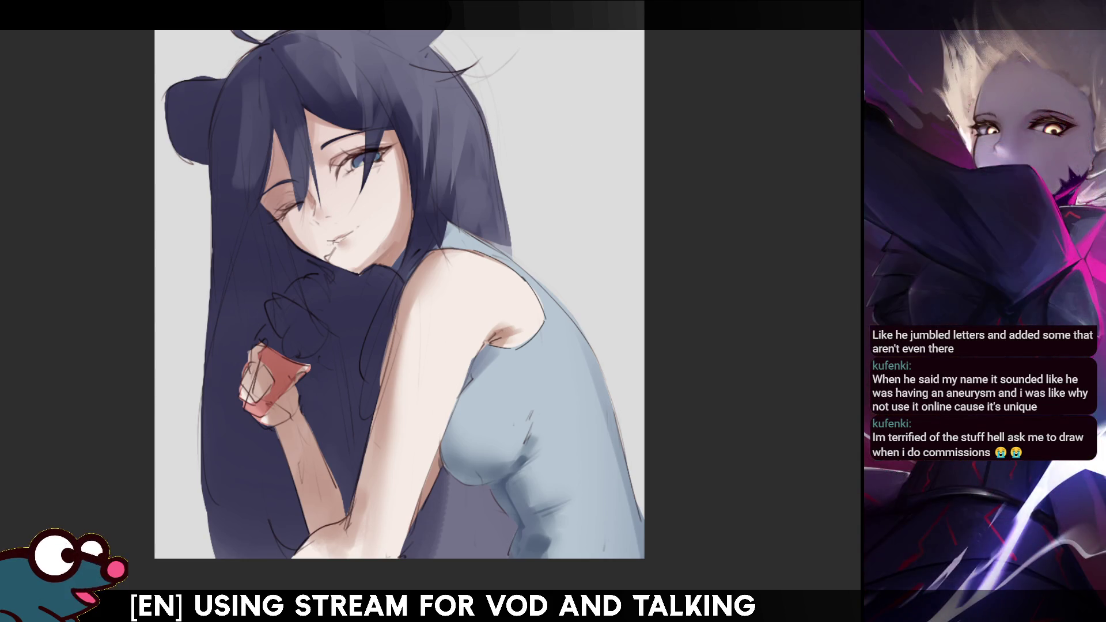
key("4")
key("4")
key("4")
key("4")
key("4")
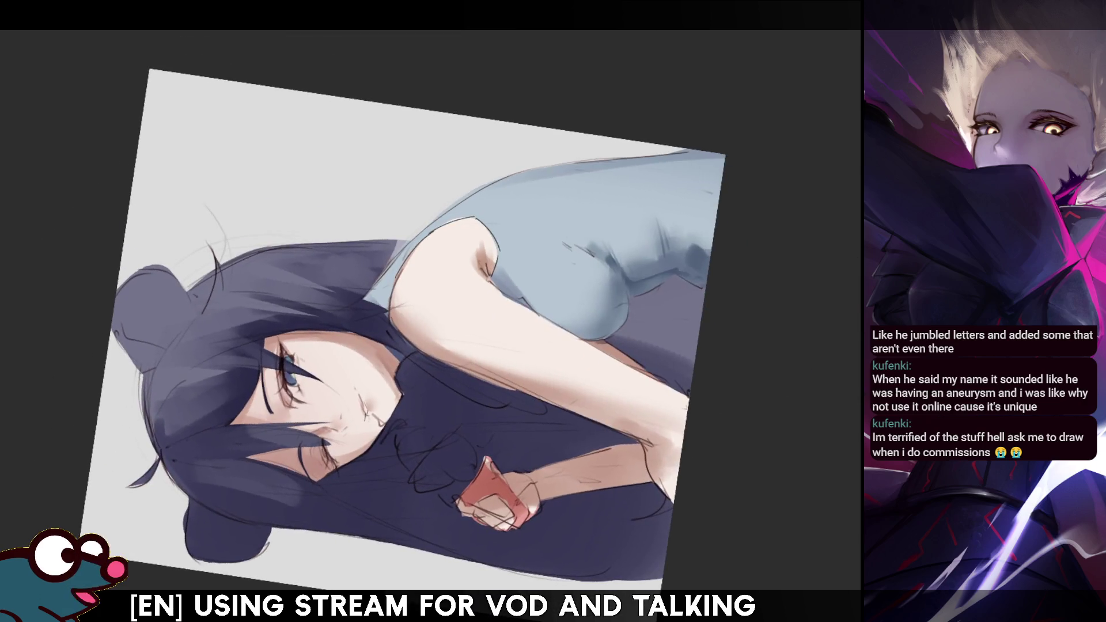
key("6")
key("6")
key("6")
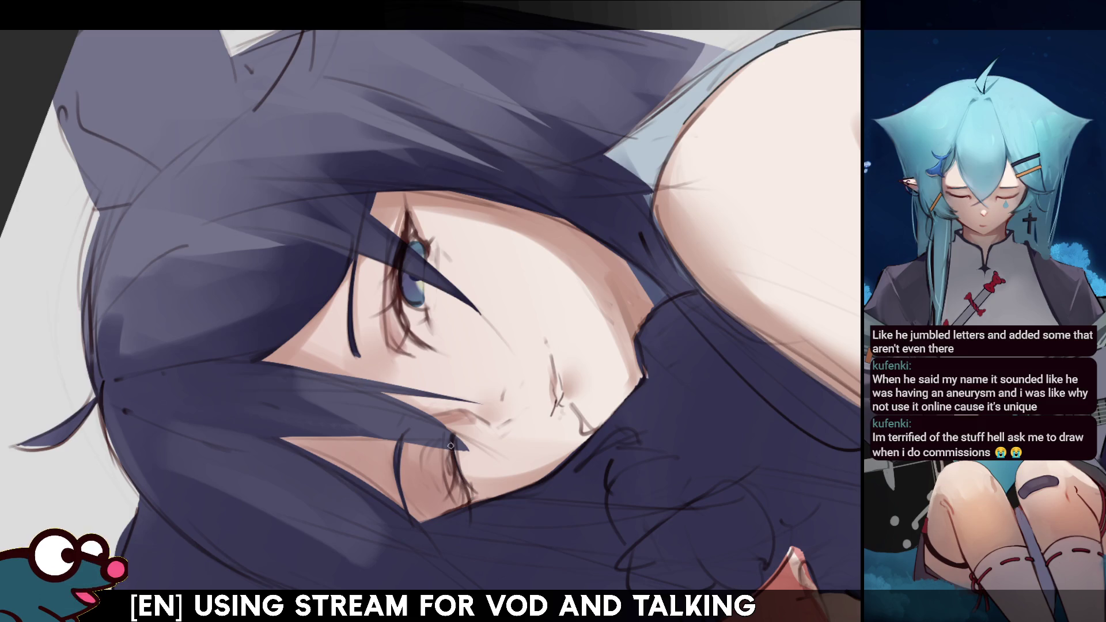
key("h")
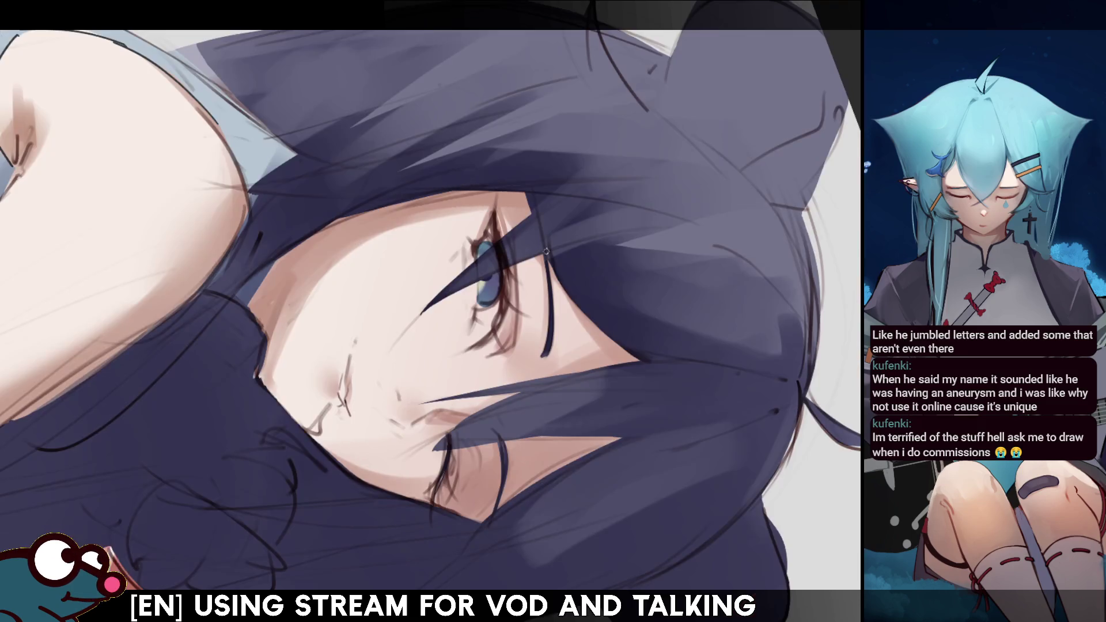
key("h")
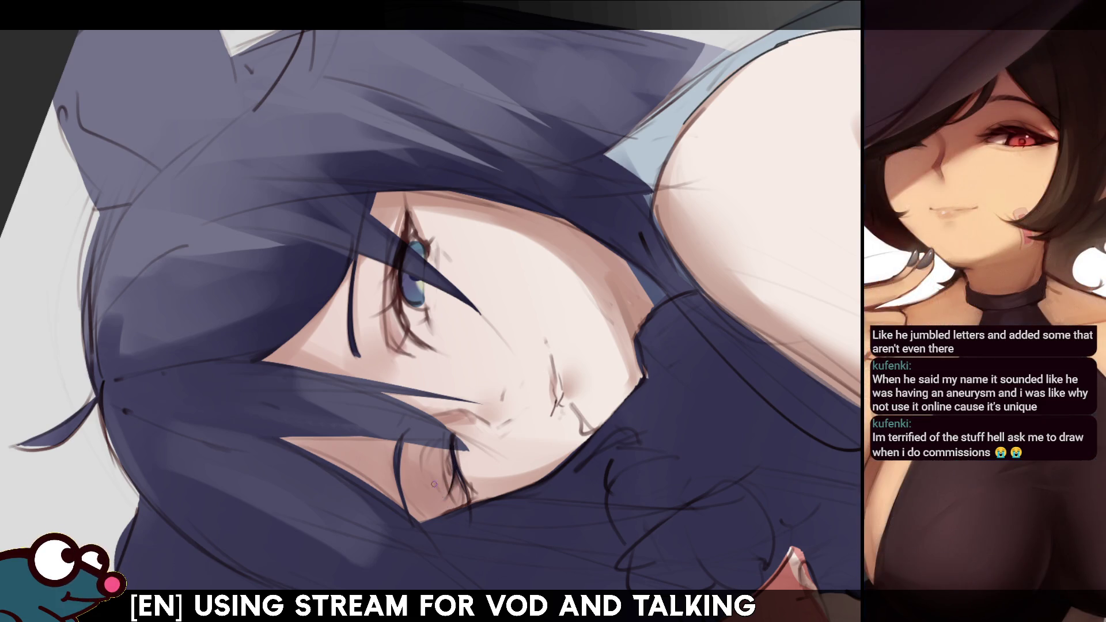
key("m")
key("m")
mouse_move(357, 323)
left_mouse_down()
mouse_move(334, 369)
mouse_move(323, 346)
mouse_move(309, 397)
left_mouse_up()
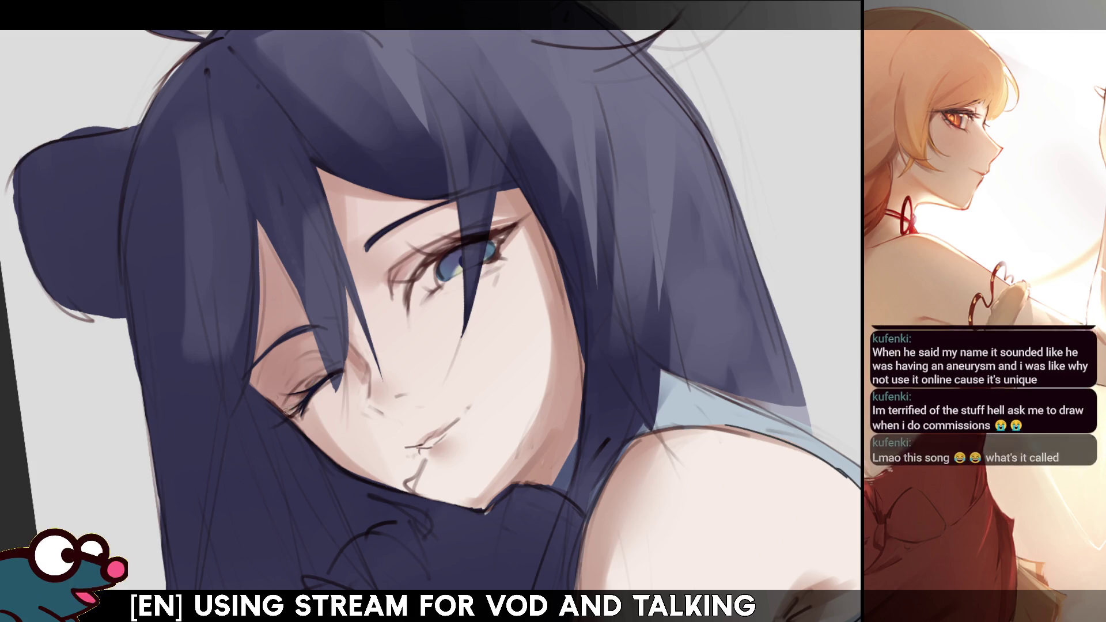
key("h")
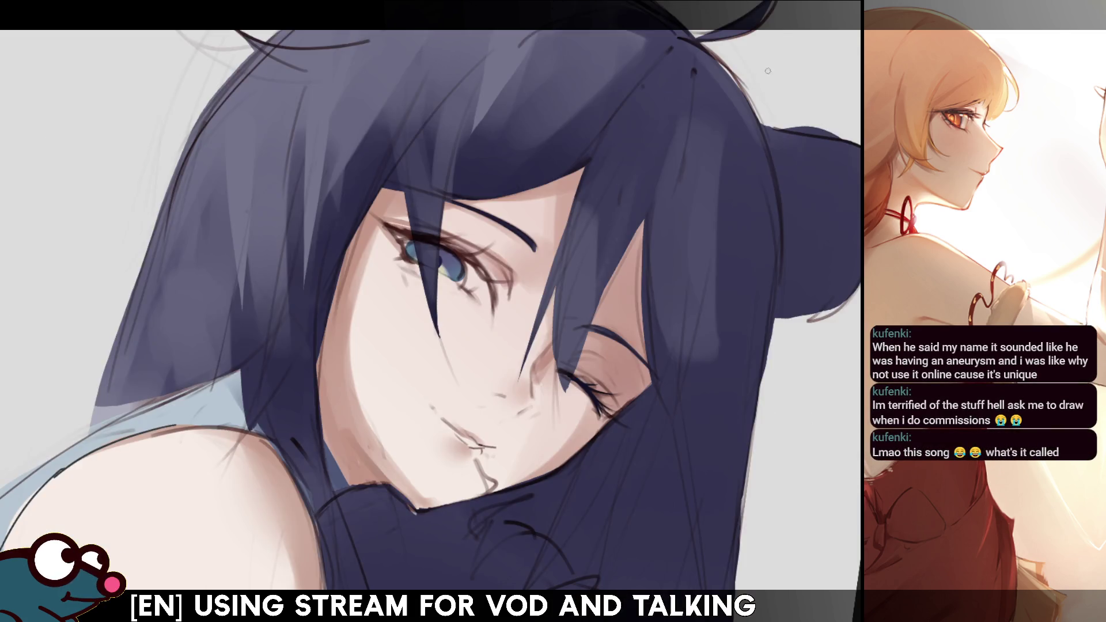
key("h")
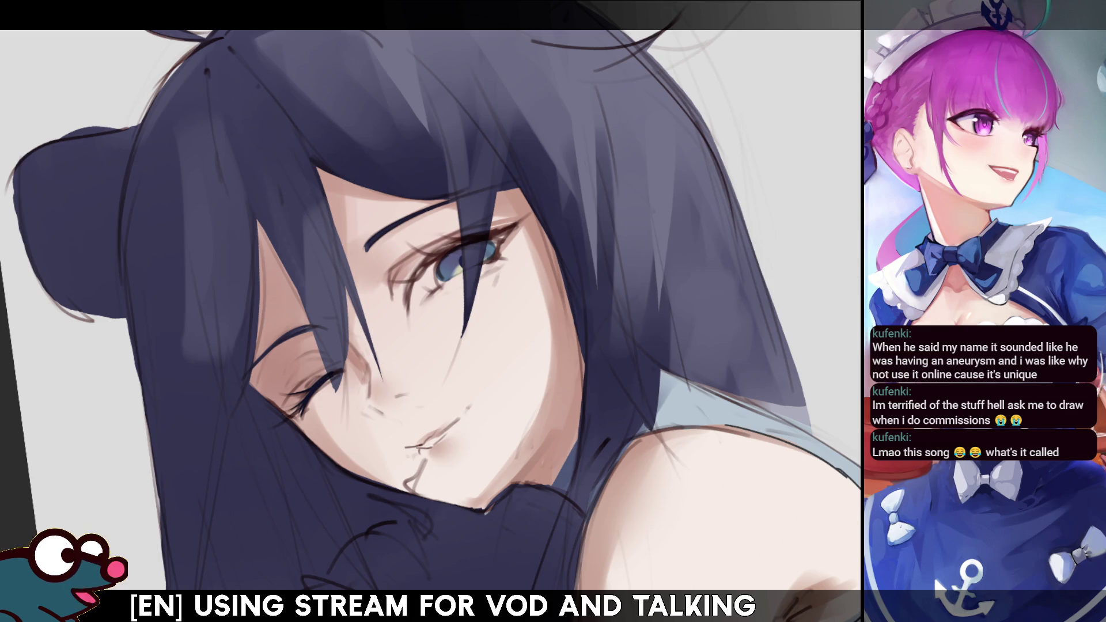
Step: Rotate the view counter-clockwise, mirror it to check the face, then settle on a gentler tilt
key("Delete")
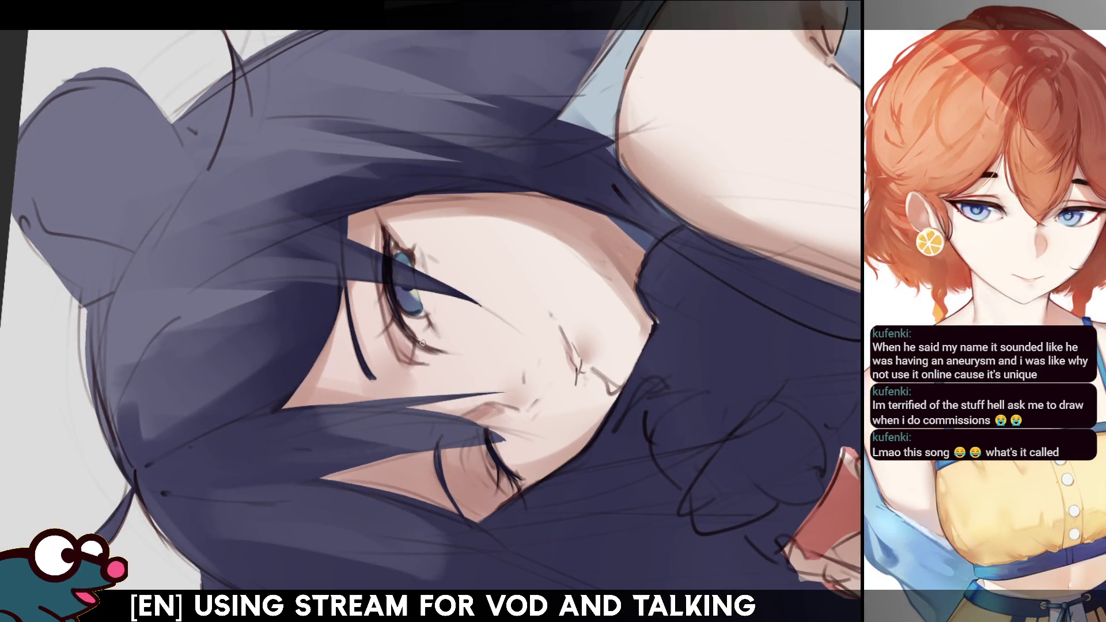
key("Insert")
key("Insert")
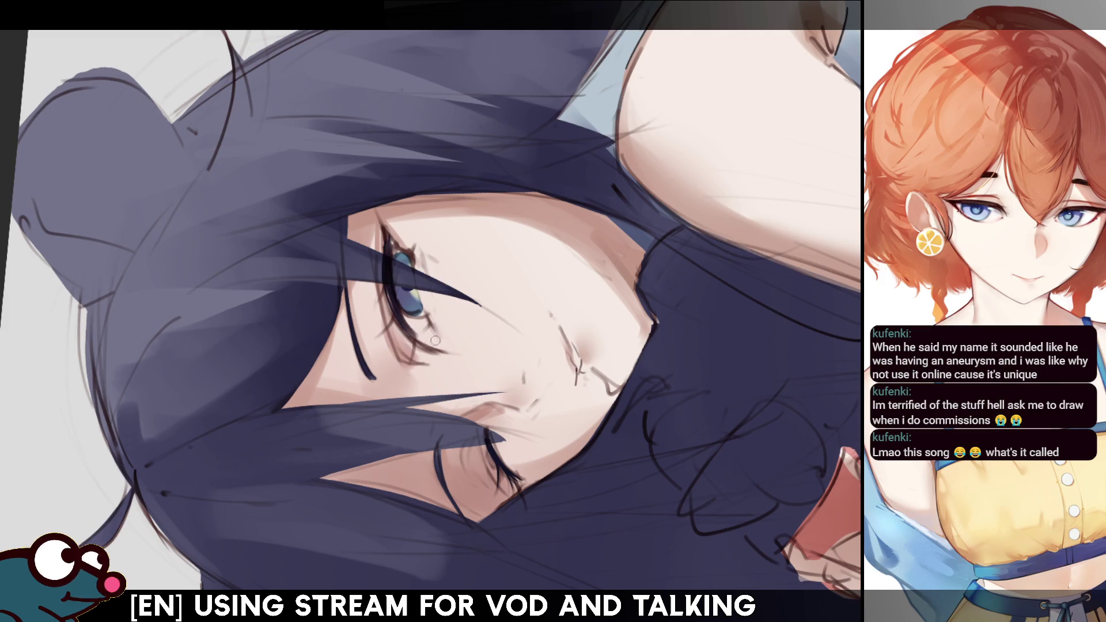
key("Insert")
key("Insert")
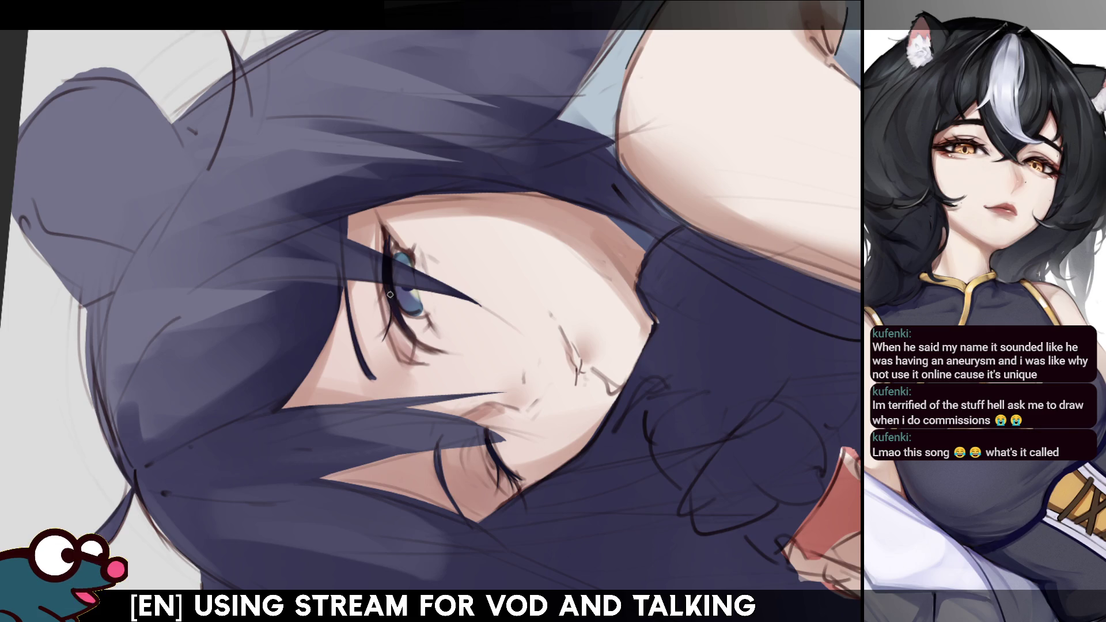
key("m")
key("m")
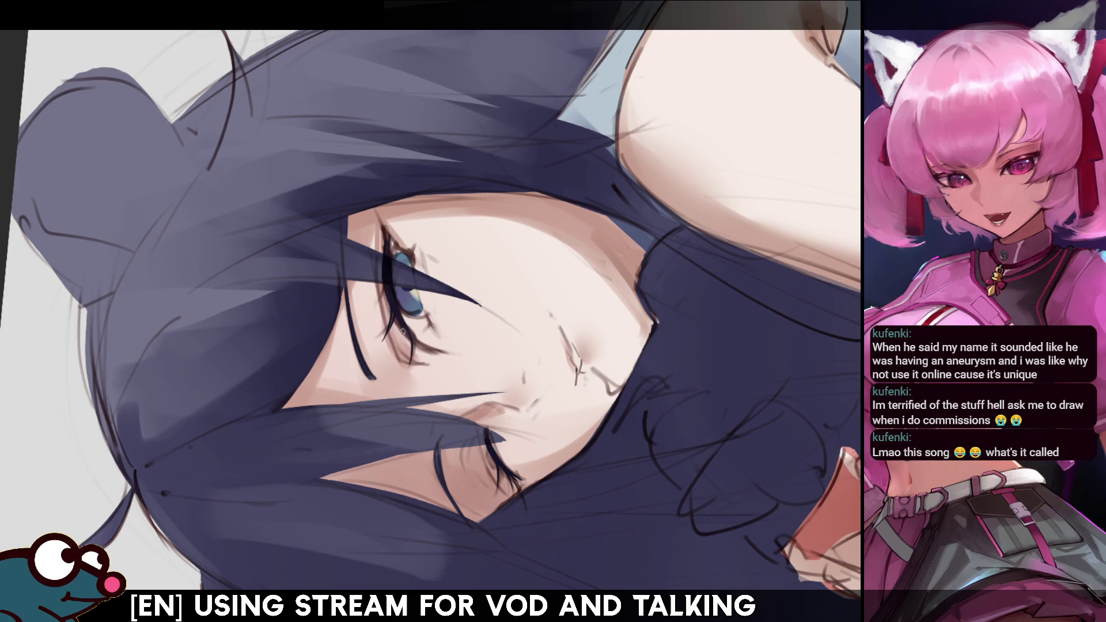
key("h")
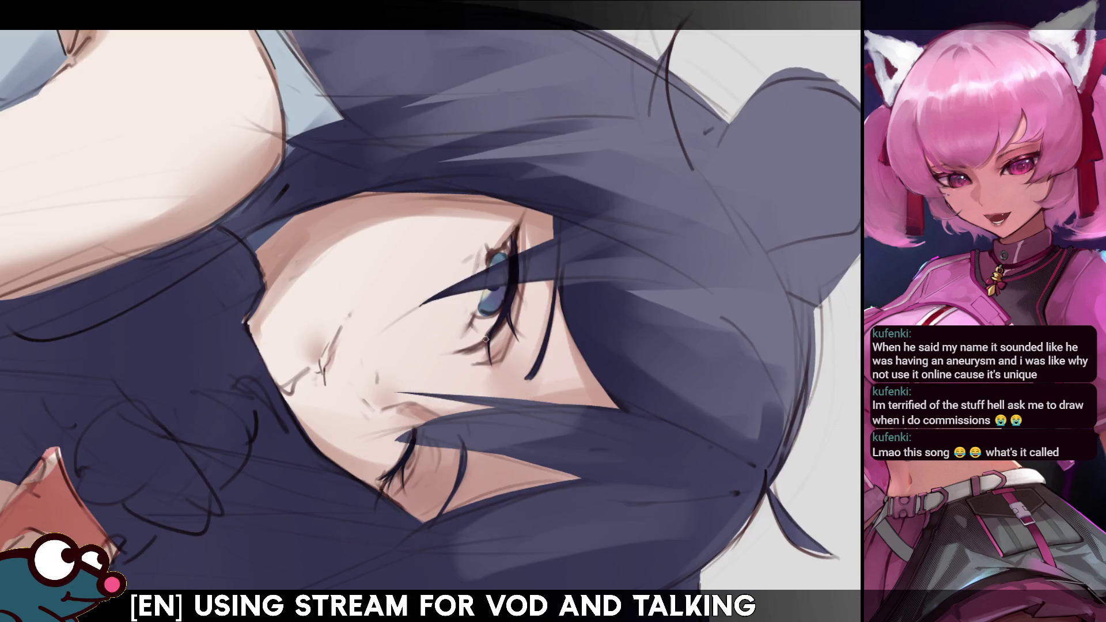
key("h")
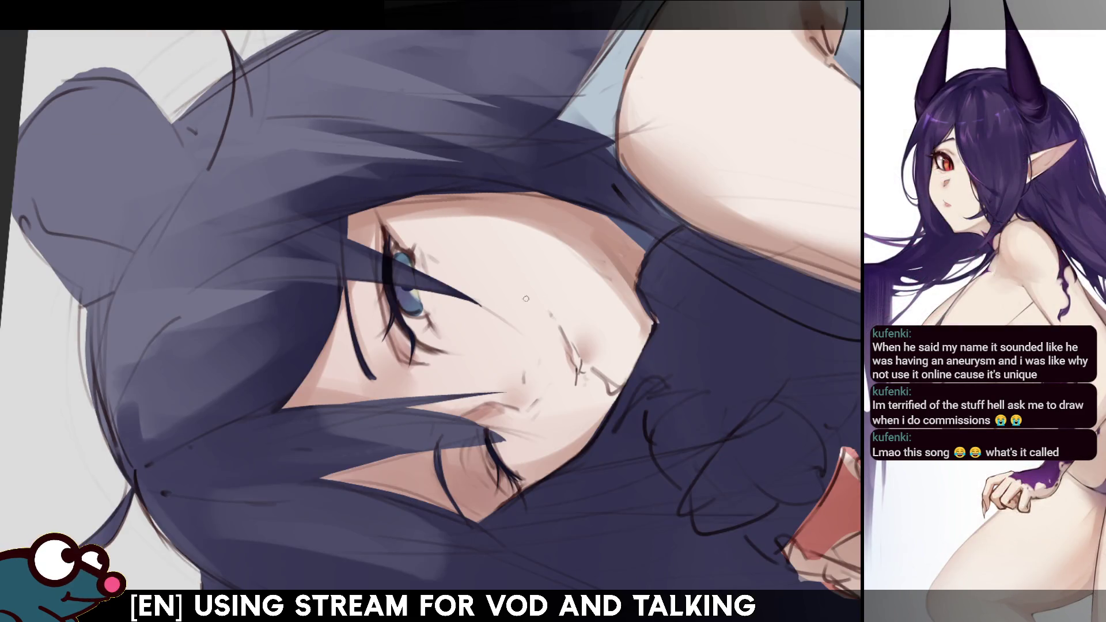
left_click_drag(472, 368, 414, 263)
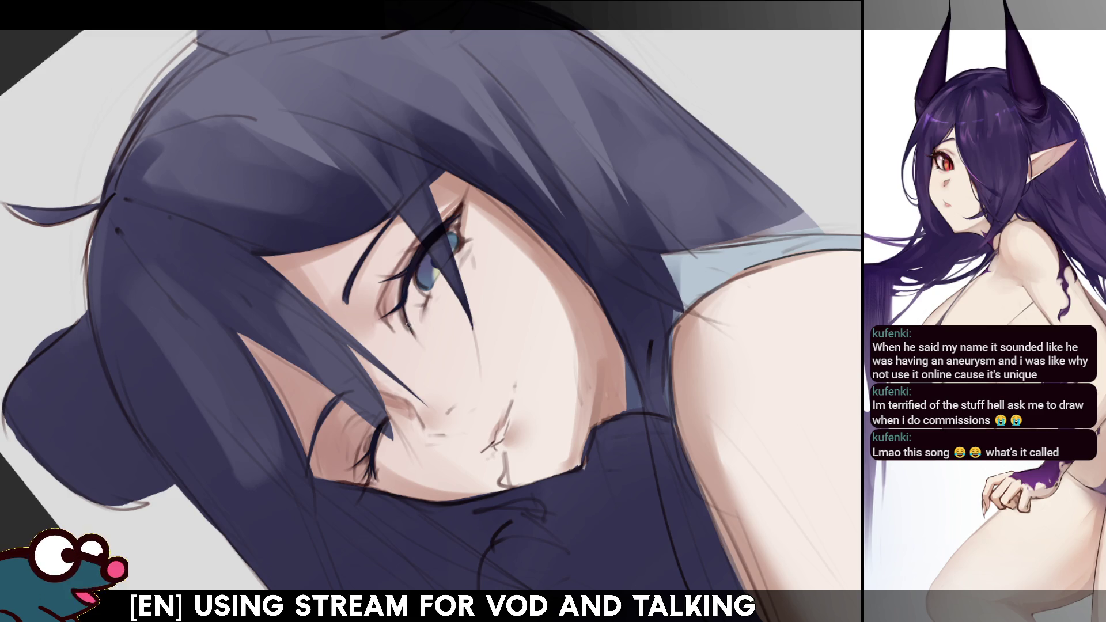
key("h")
key("h")
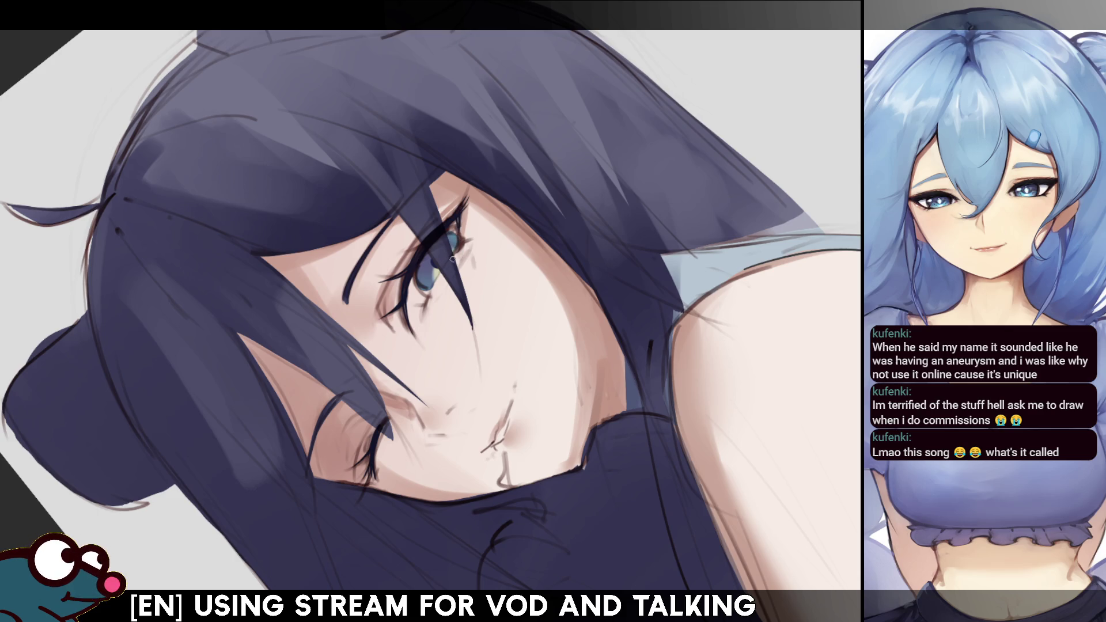
key("h")
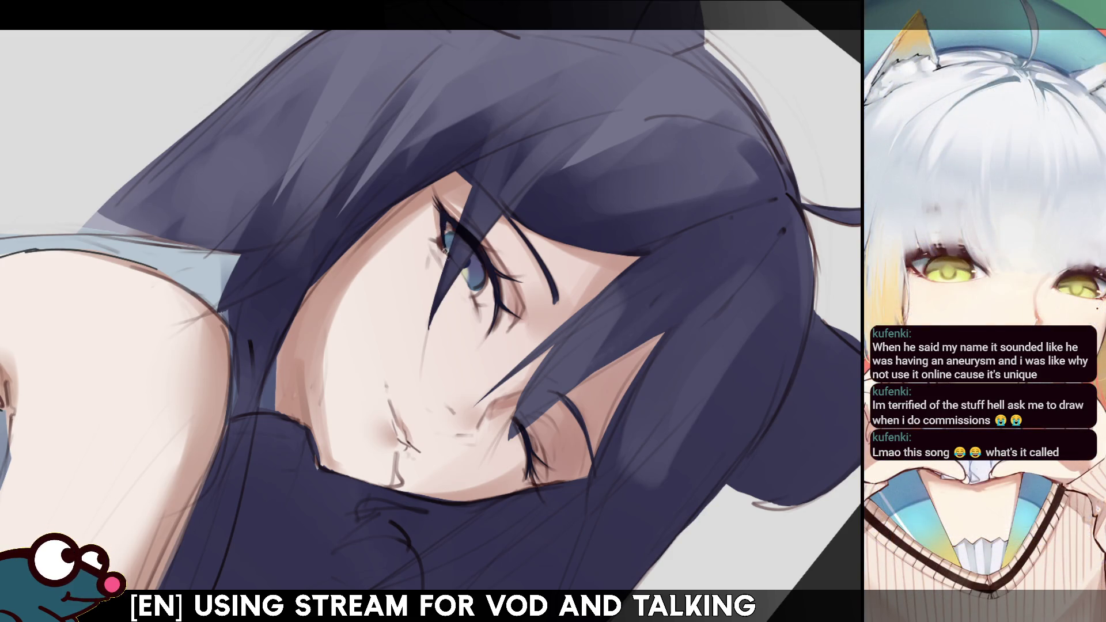
key("h")
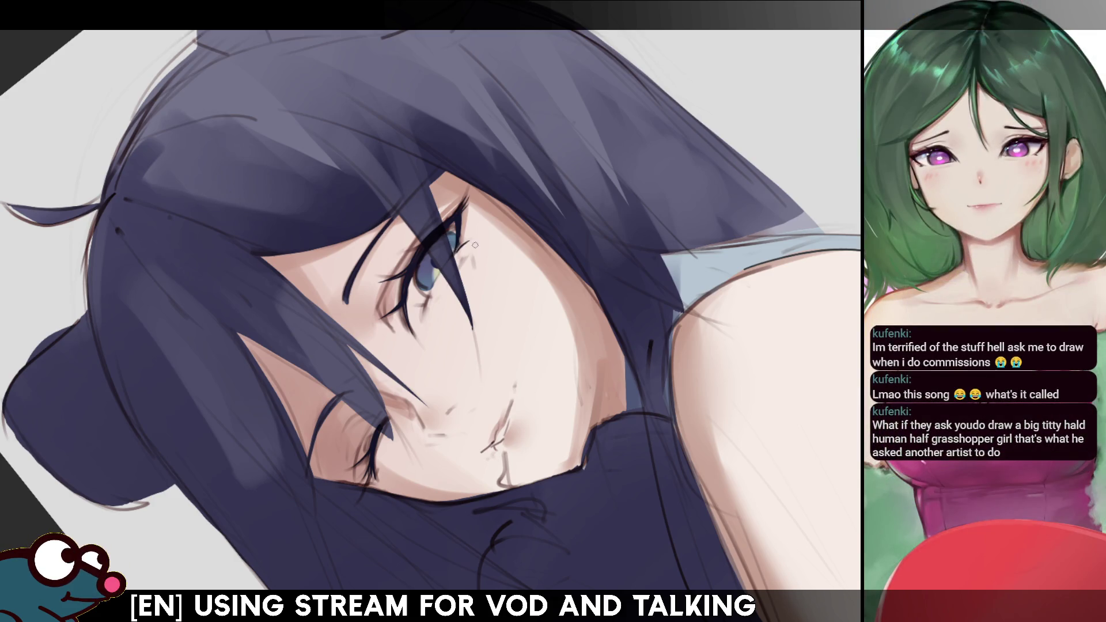
key("m")
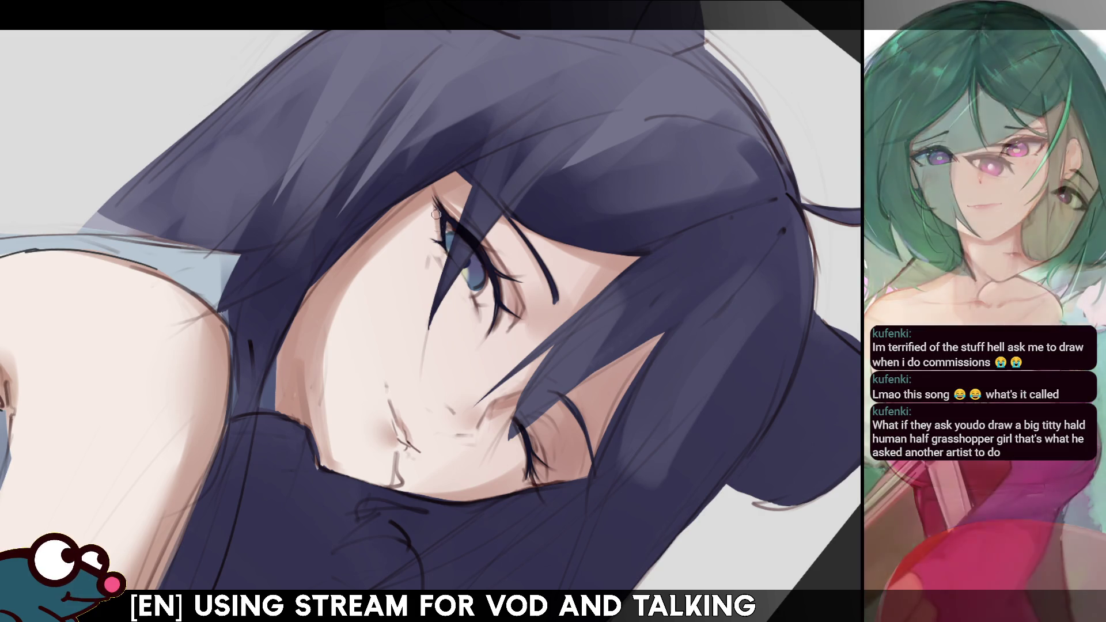
key("m")
key("m")
key("m")
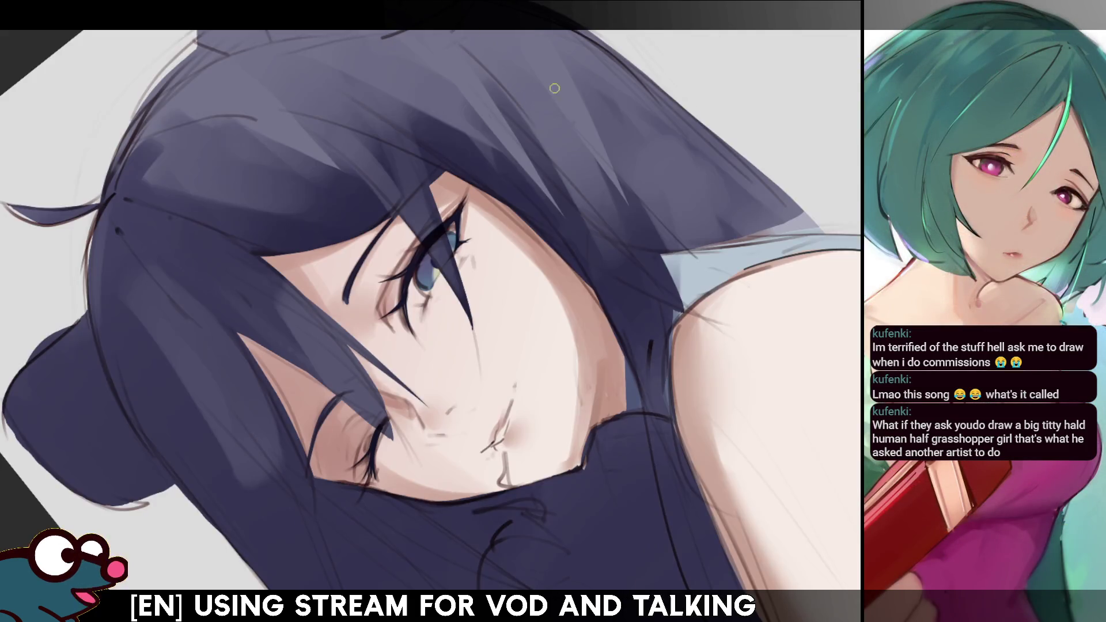
key("5")
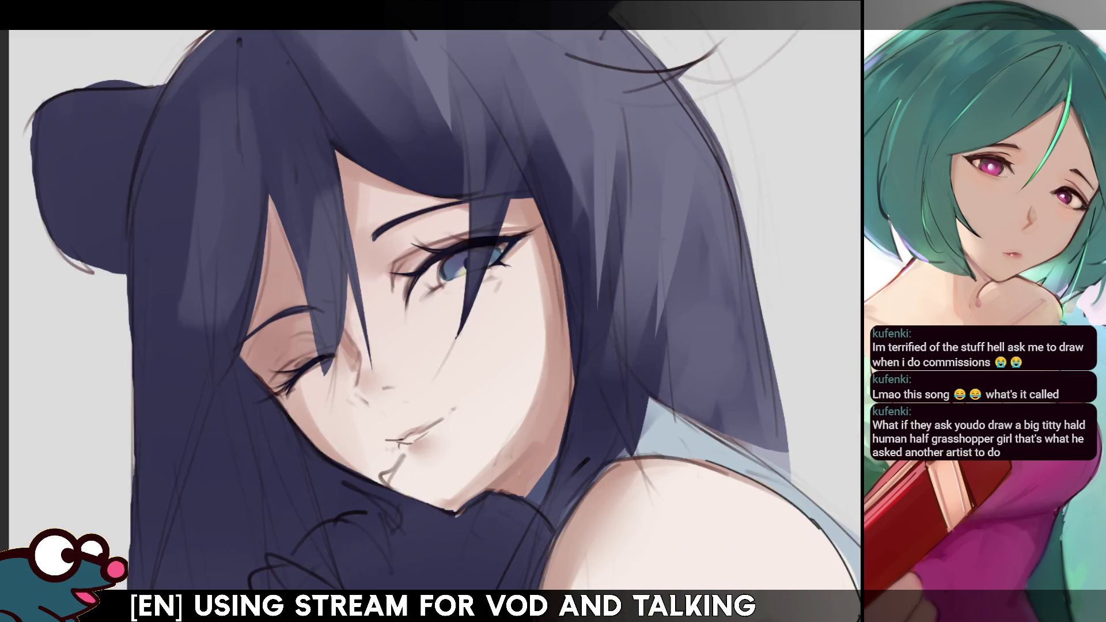
key("minus")
key("minus")
key("minus")
key("plus")
key("plus")
key("m")
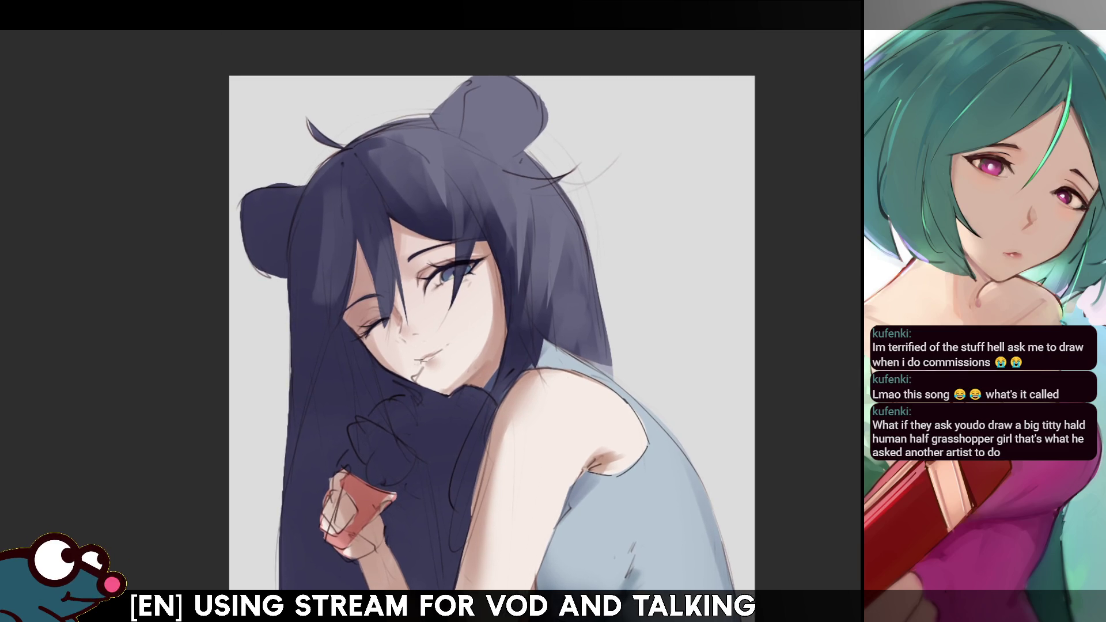
key("plus")
key("plus")
mouse_move(433, 288)
left_mouse_down()
mouse_move(504, 401)
mouse_move(562, 452)
left_mouse_up()
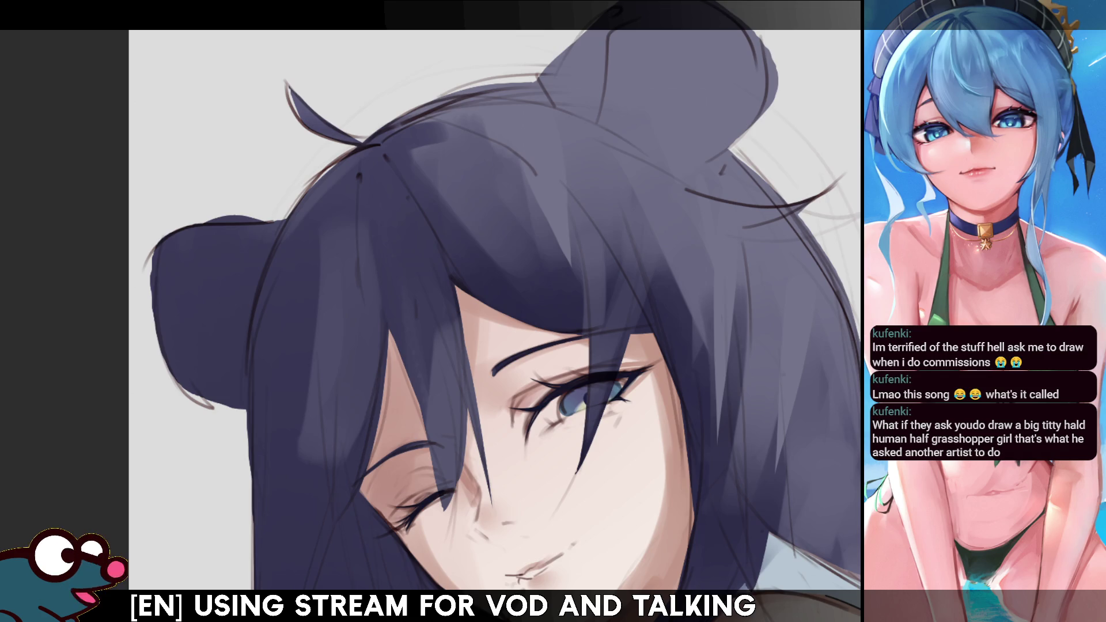
scroll(173, 129, "down", 5)
scroll(246, 198, "up", 2)
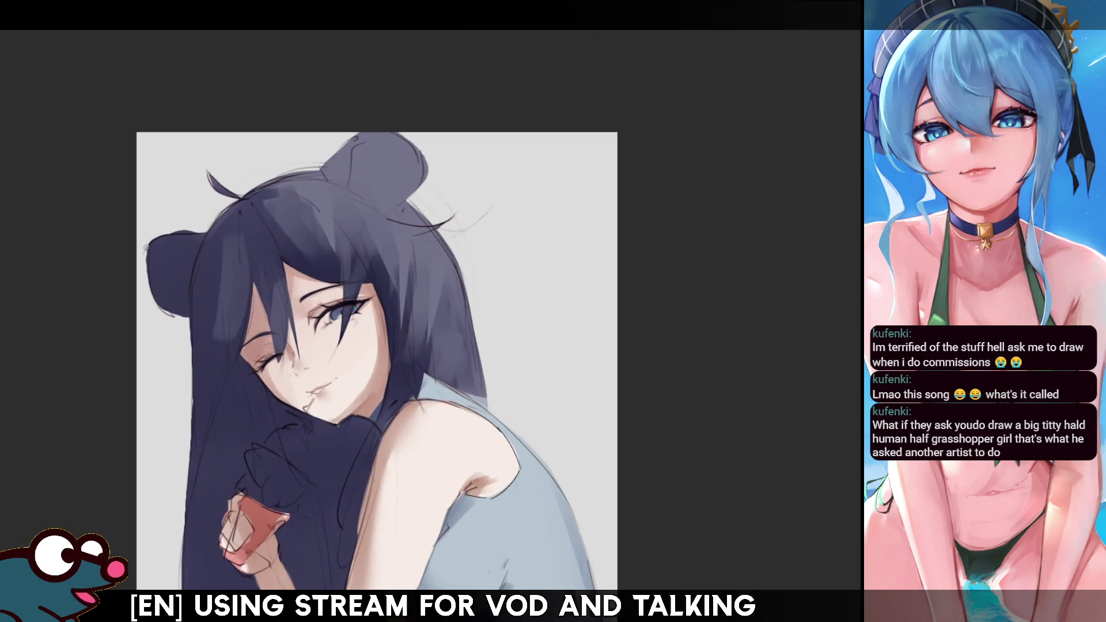
scroll(247, 198, "up", 2)
scroll(230, 195, "down", 3)
scroll(317, 193, "up", 4)
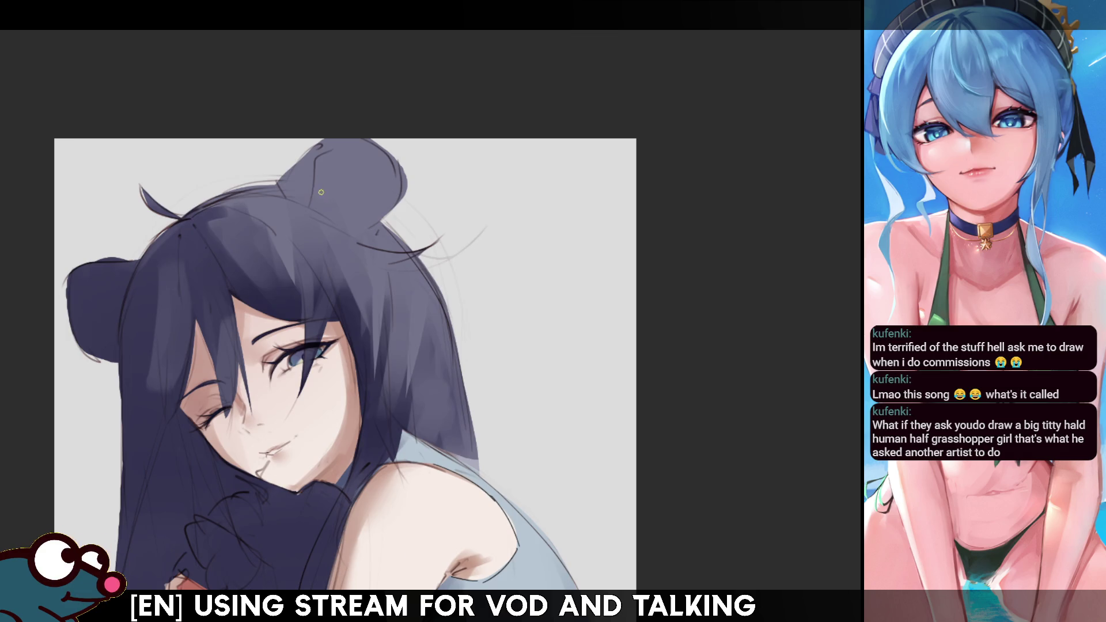
scroll(342, 208, "down", 3)
scroll(435, 249, "up", 2)
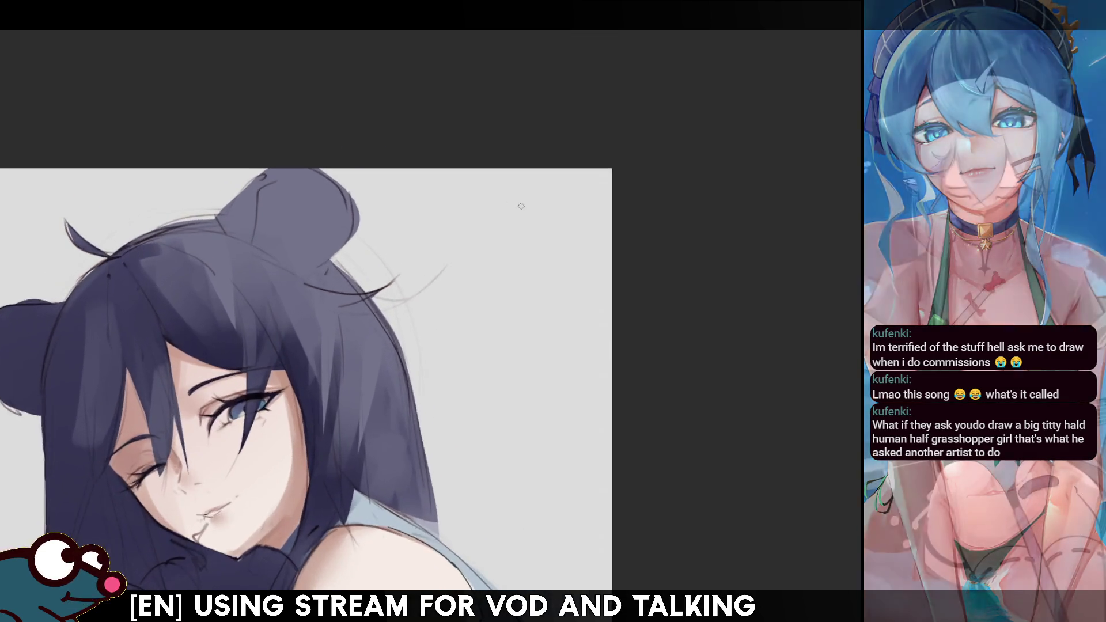
scroll(357, 259, "up", 2)
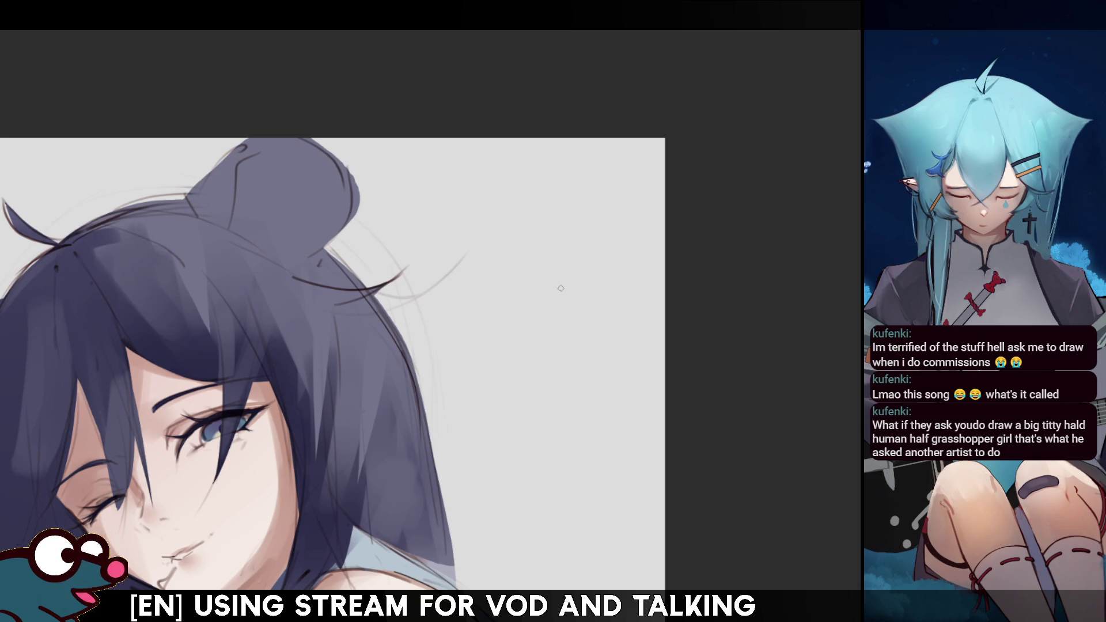
left_click_drag(521, 265, 526, 321)
left_click_drag(541, 213, 599, 331)
key("ctrl+z")
key("ctrl+z")
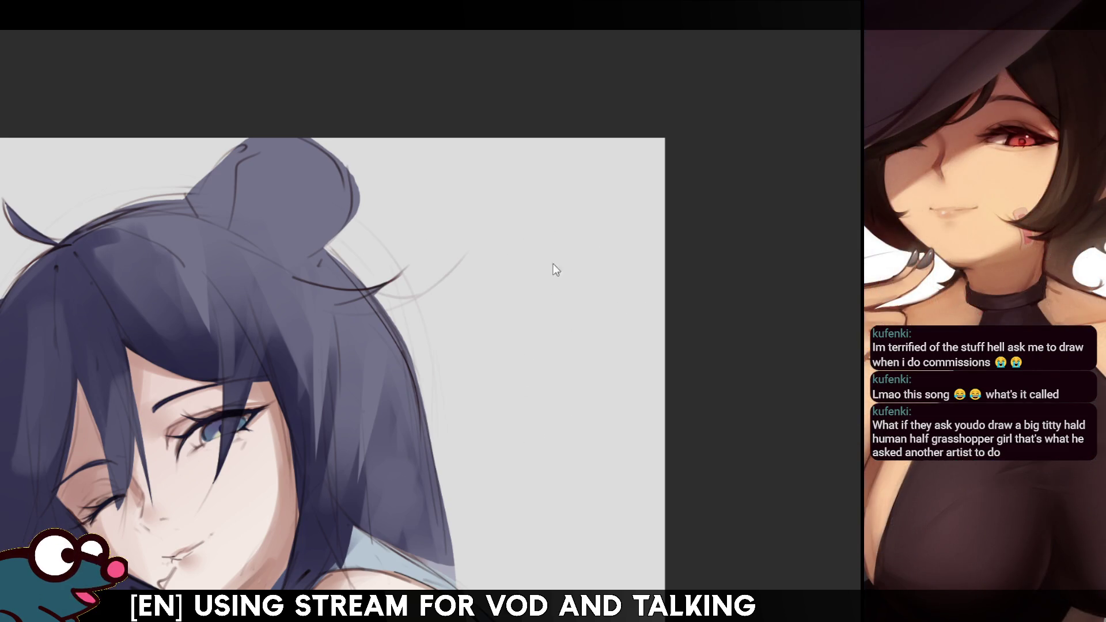
left_click_drag(531, 217, 593, 334)
key("ctrl+z")
mouse_move(531, 202)
left_mouse_down()
mouse_move(530, 321)
mouse_move(505, 336)
mouse_move(601, 200)
left_mouse_up()
key("ctrl+z")
key("ctrl+z")
left_click_drag(597, 203, 546, 316)
left_click_drag(557, 252, 553, 276)
key("ctrl+z")
mouse_move(575, 229)
left_mouse_down()
mouse_move(617, 205)
mouse_move(569, 317)
left_mouse_up()
left_click_drag(492, 199, 448, 299)
left_click_drag(472, 233, 466, 330)
left_click_drag(506, 177, 573, 180)
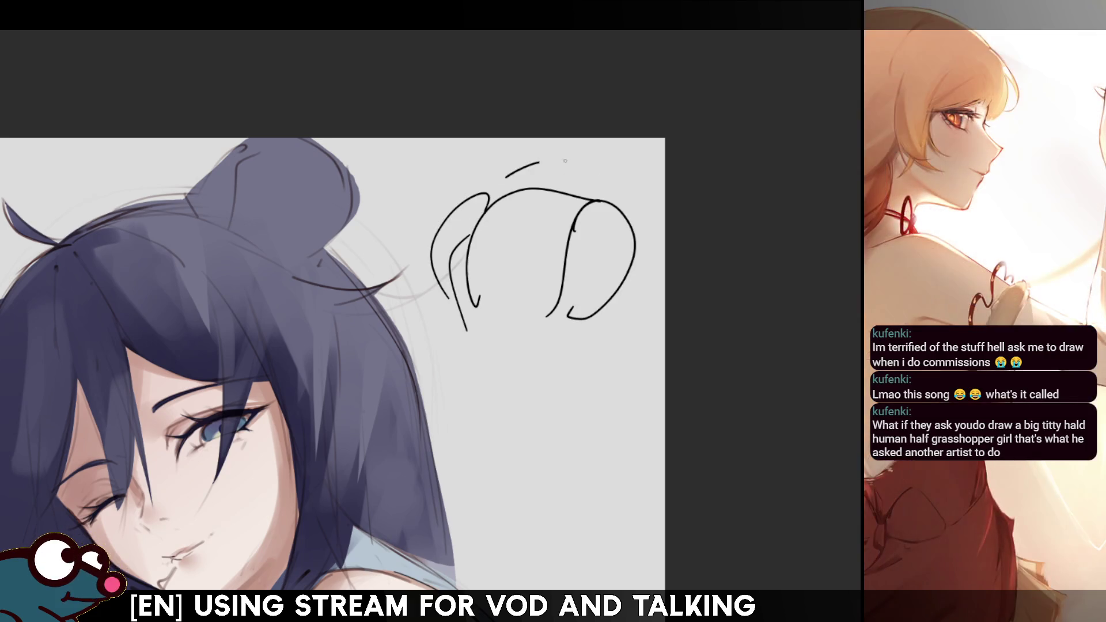
mouse_move(480, 321)
left_mouse_down()
mouse_move(545, 344)
mouse_move(523, 380)
mouse_move(623, 326)
mouse_move(583, 411)
left_mouse_up()
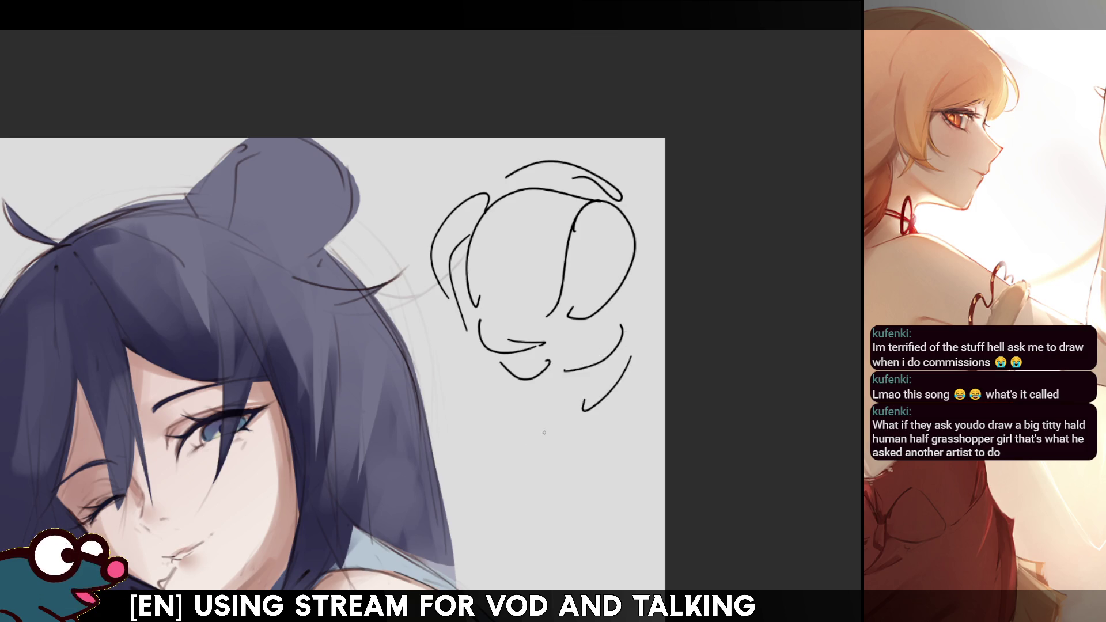
key("ctrl+z")
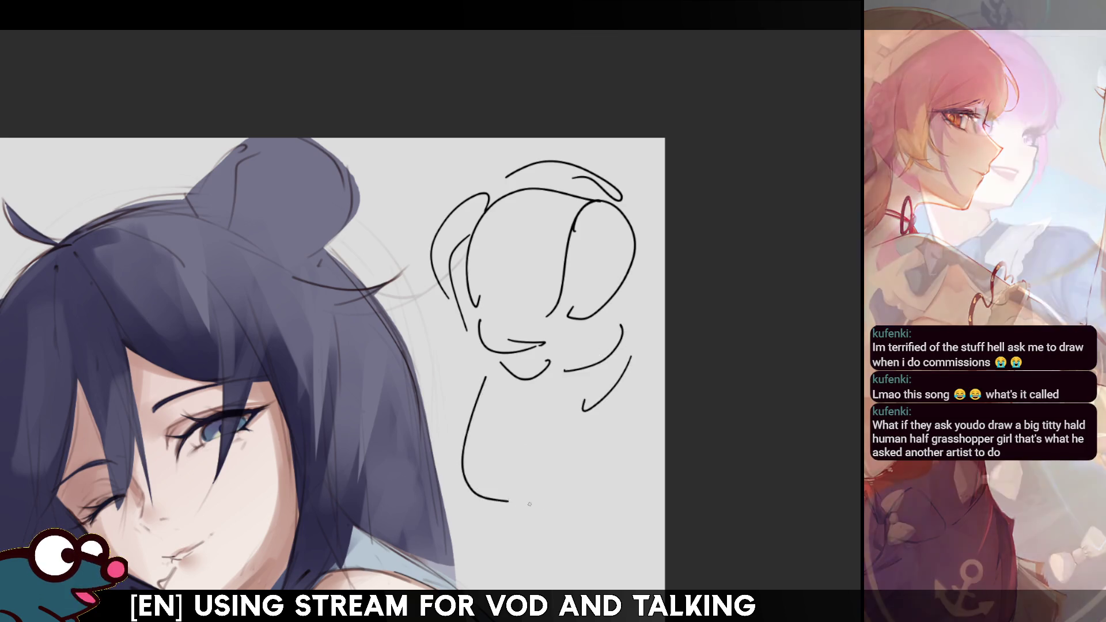
key("ctrl+z")
mouse_move(482, 366)
left_mouse_down()
mouse_move(458, 447)
mouse_move(507, 524)
left_mouse_up()
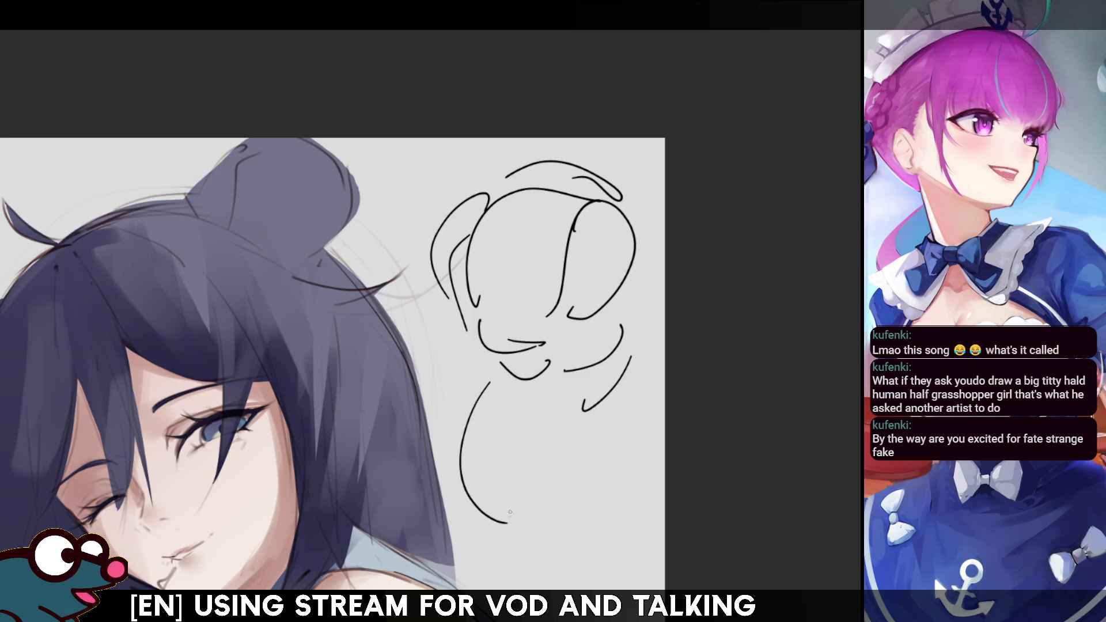
mouse_move(562, 402)
left_mouse_down()
mouse_move(581, 510)
mouse_move(655, 487)
left_mouse_up()
key("ctrl+z")
key("ctrl+z")
left_click_drag(566, 379, 649, 519)
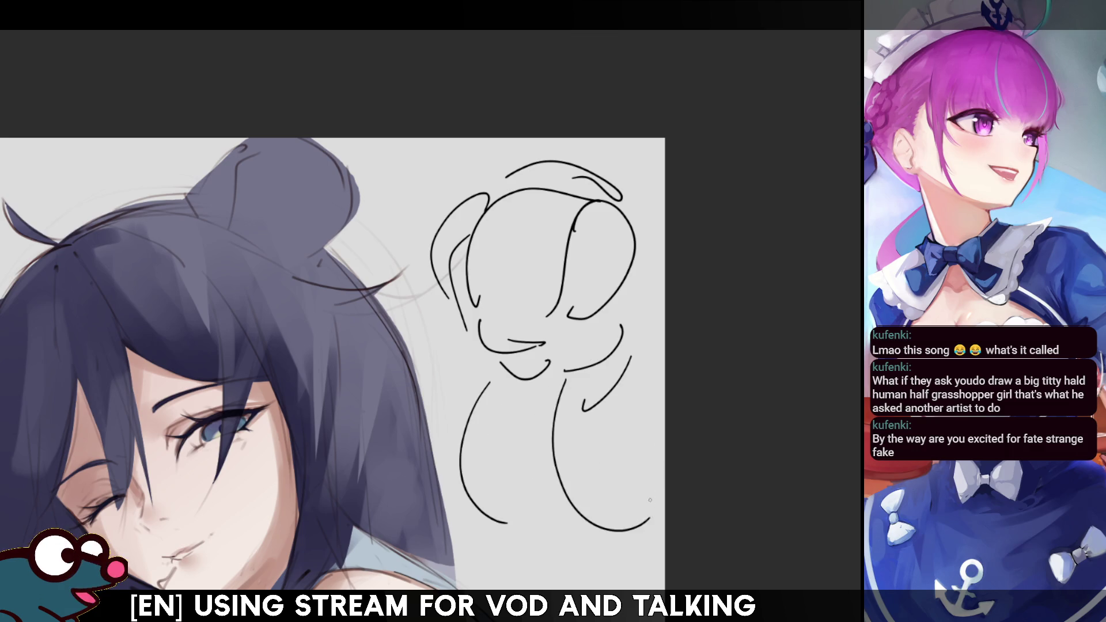
left_click_drag(496, 366, 530, 525)
key("ctrl+z")
mouse_move(490, 377)
left_mouse_down()
mouse_move(490, 438)
mouse_move(528, 521)
left_mouse_up()
left_click_drag(487, 385, 473, 498)
key("ctrl+z")
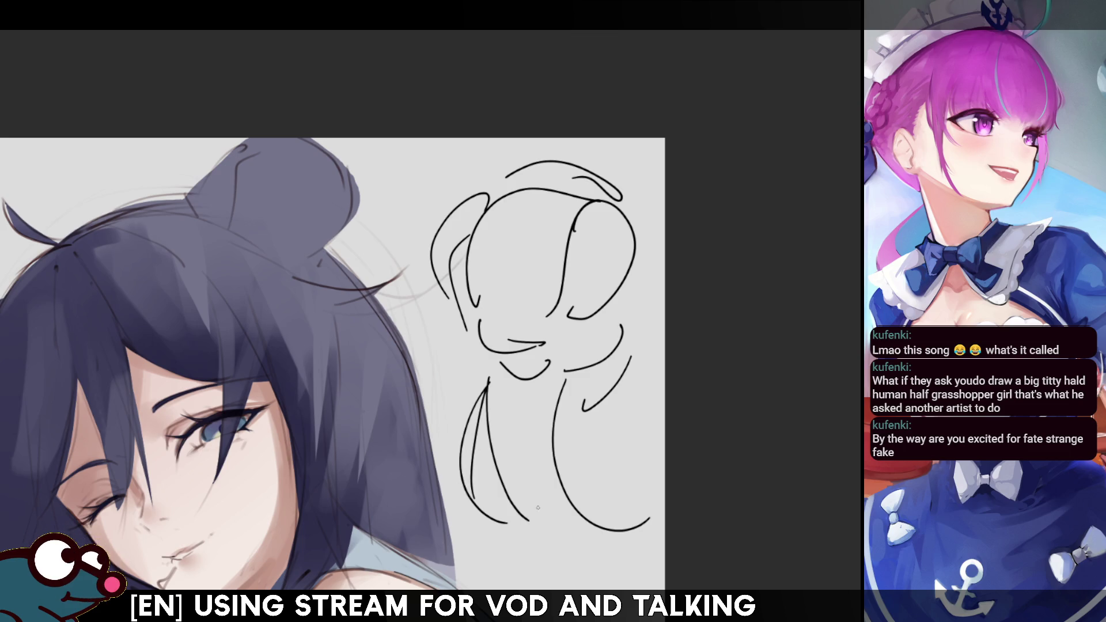
left_click_drag(582, 372, 600, 542)
key("ctrl+z")
mouse_move(582, 391)
left_mouse_down()
mouse_move(603, 551)
mouse_move(612, 460)
mouse_move(652, 527)
left_mouse_up()
key("ctrl+z")
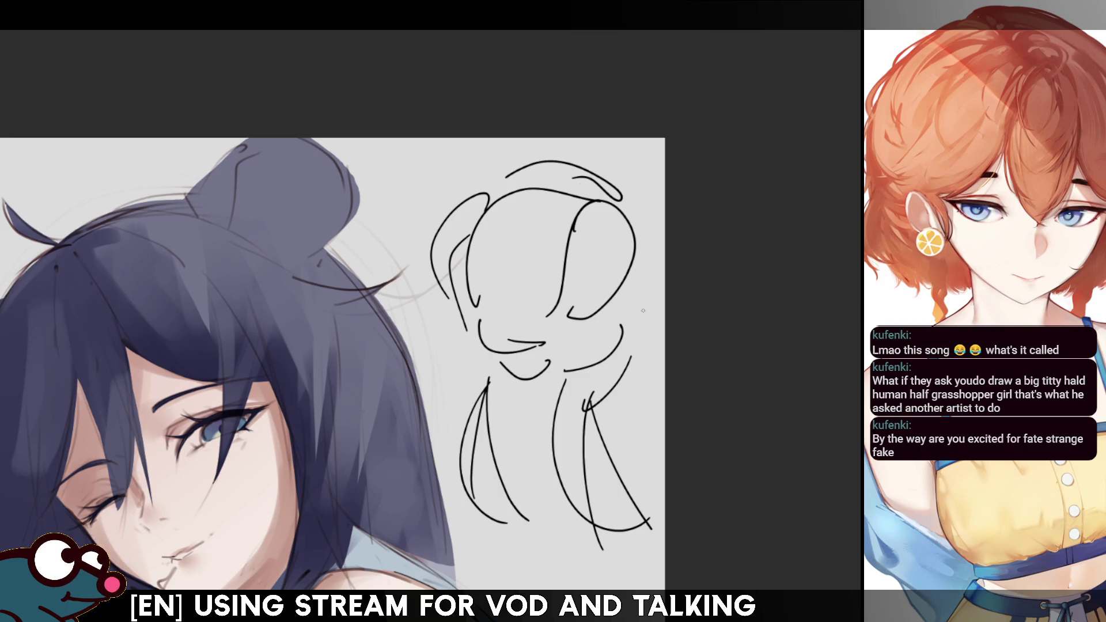
left_click_drag(629, 278, 638, 320)
left_click_drag(537, 522, 565, 520)
left_click_drag(465, 380, 437, 410)
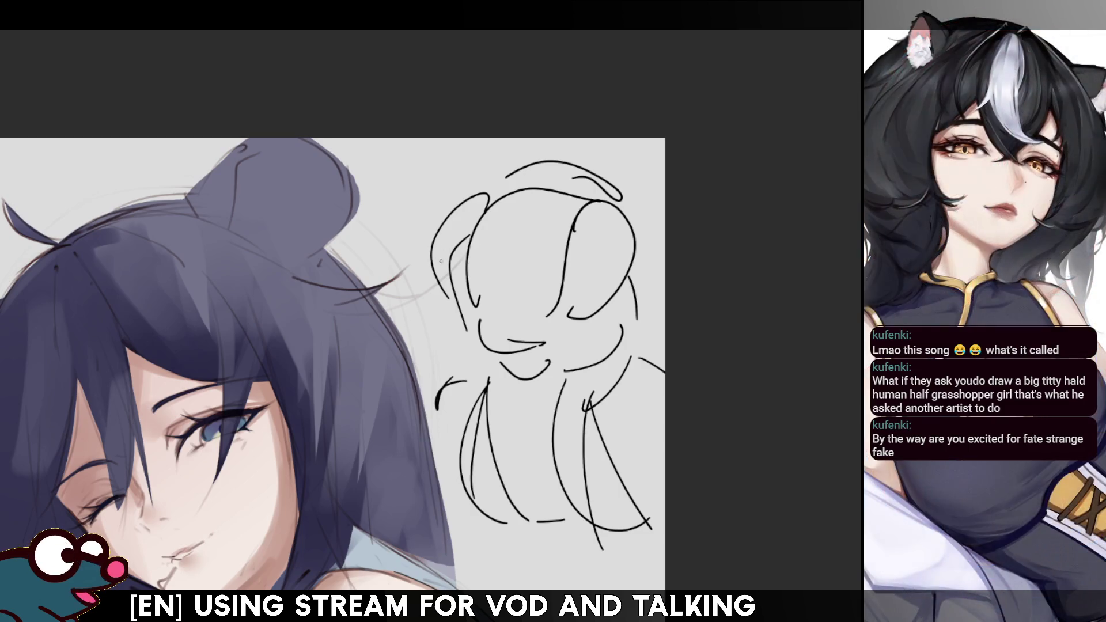
left_click_drag(439, 240, 420, 265)
key("ctrl+z")
mouse_move(463, 212)
left_mouse_down()
mouse_move(427, 262)
mouse_move(441, 266)
left_mouse_up()
left_click_drag(471, 235, 446, 283)
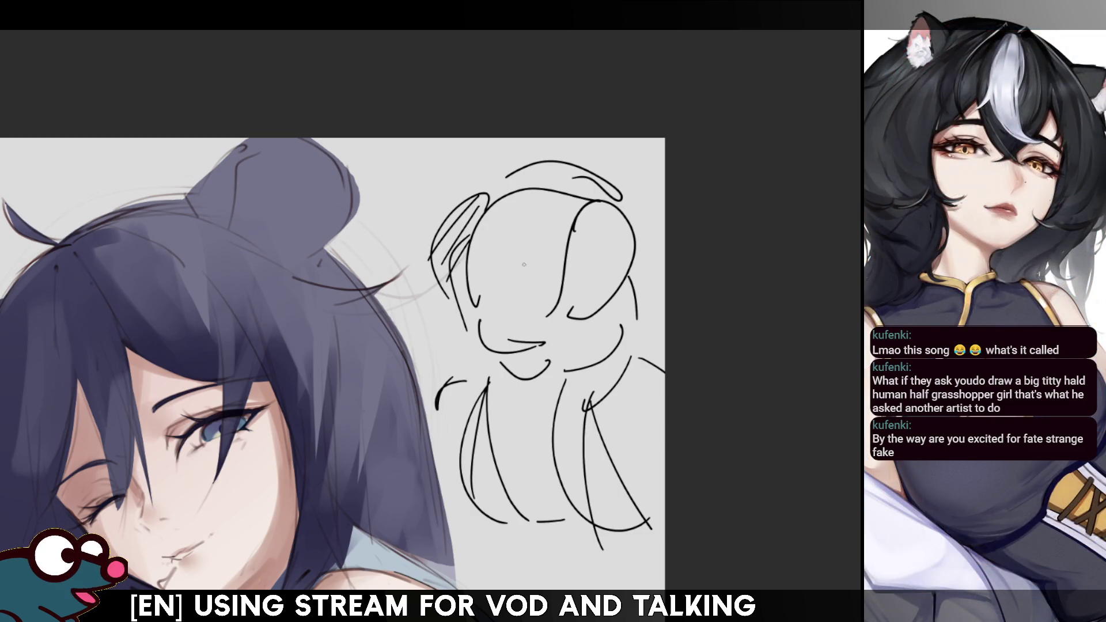
left_click_drag(602, 205, 567, 251)
mouse_move(611, 222)
left_mouse_down()
mouse_move(565, 279)
mouse_move(570, 288)
left_mouse_up()
left_click_drag(628, 244, 570, 314)
left_click_drag(628, 268, 579, 320)
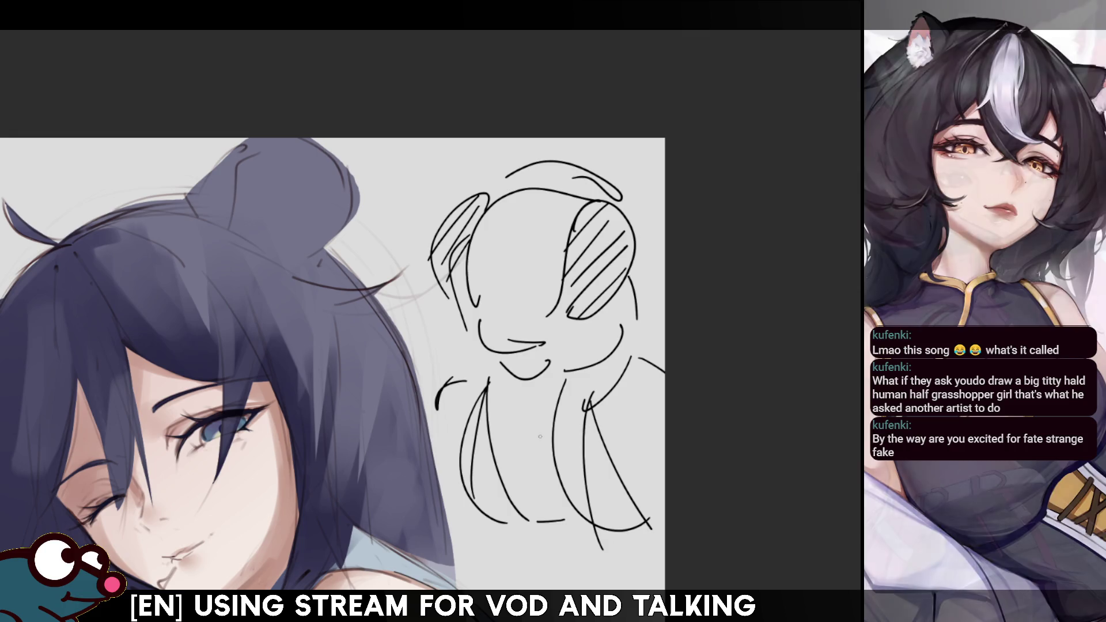
left_click_drag(511, 388, 548, 395)
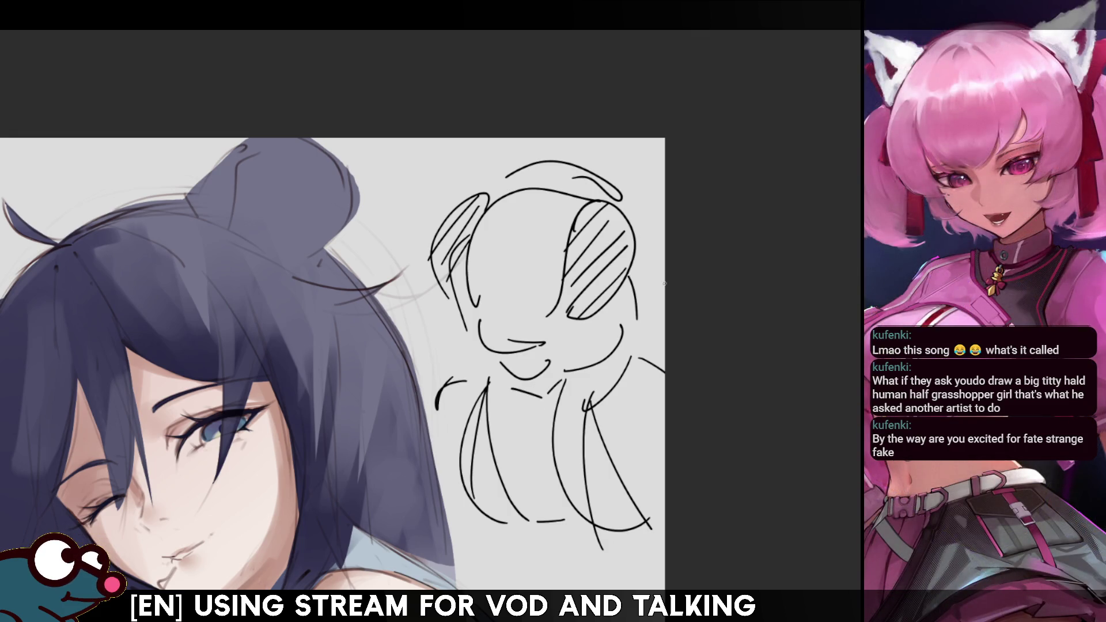
left_click_drag(459, 371, 492, 357)
left_click_drag(634, 340, 663, 370)
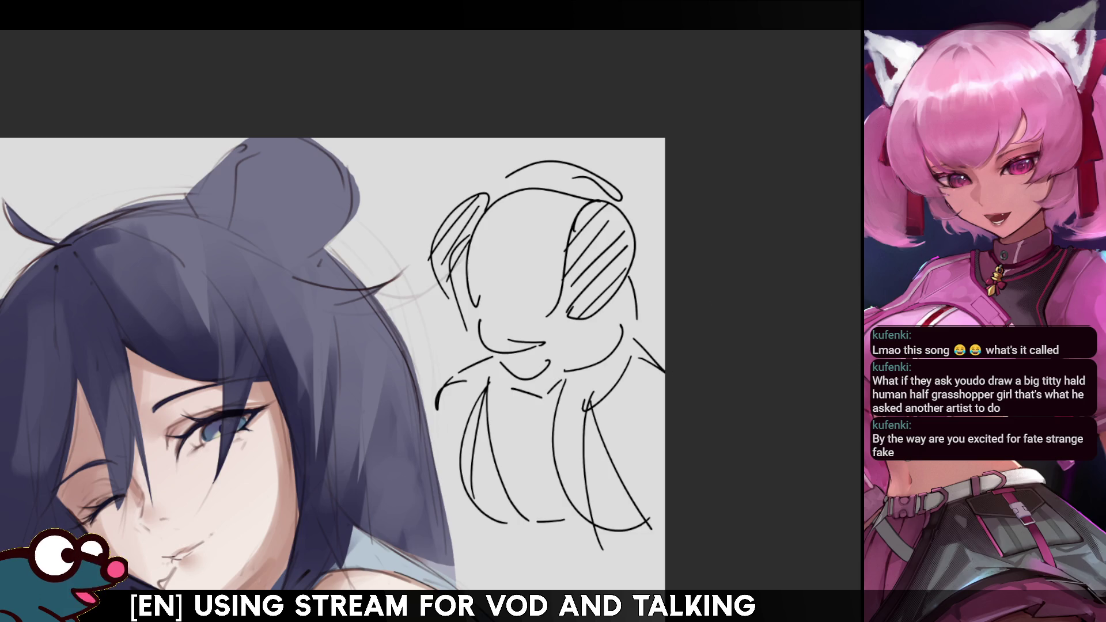
scroll(333, 369, "down", 5)
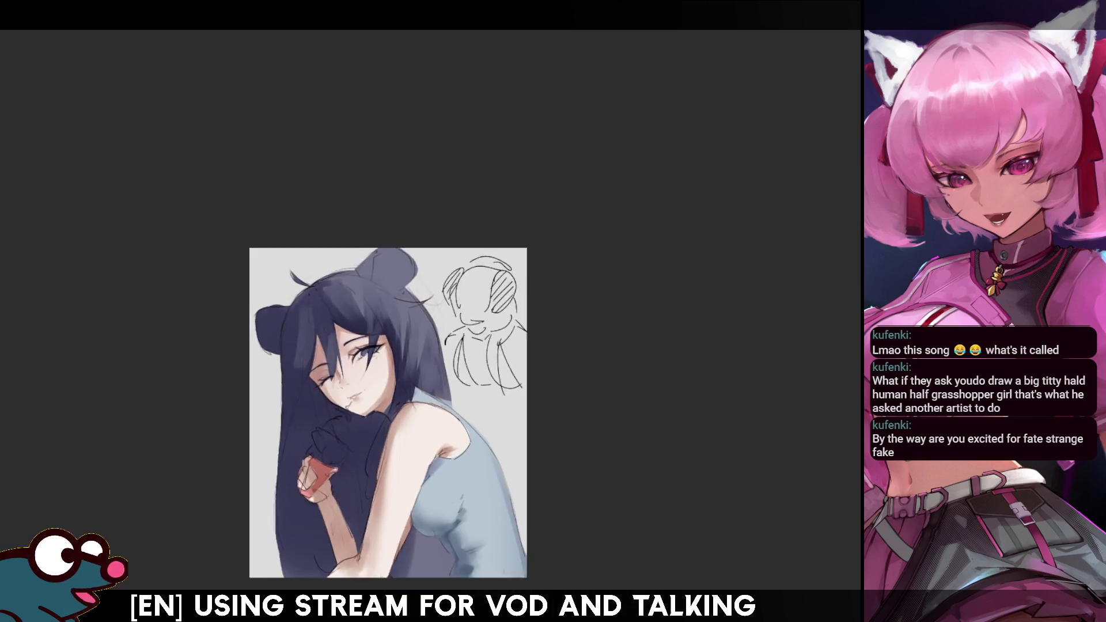
scroll(333, 369, "up", 5)
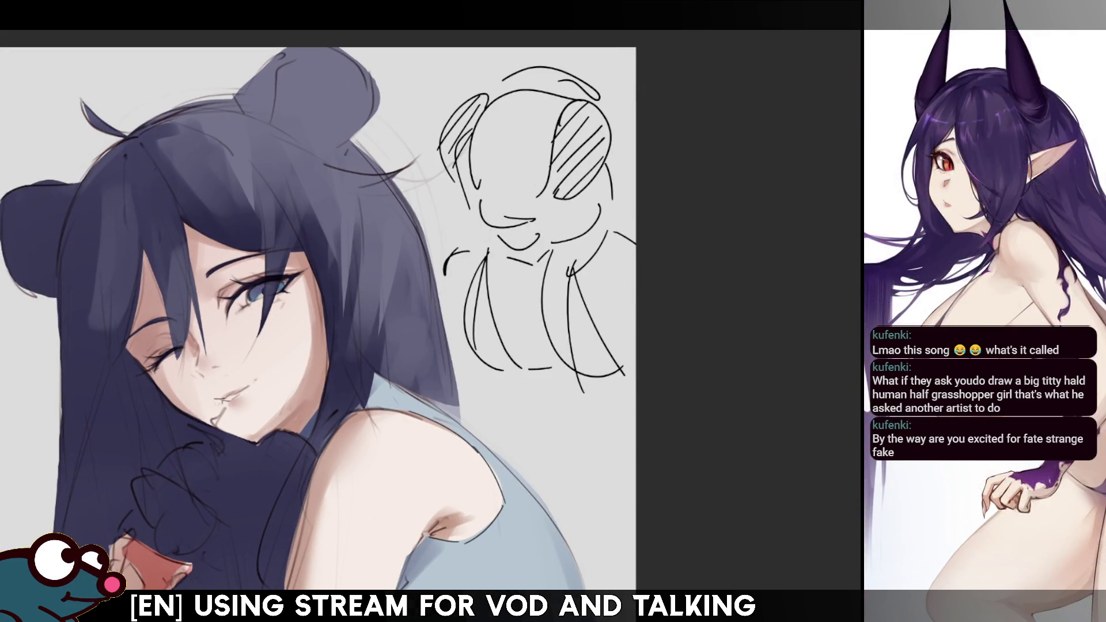
key("ctrl+z")
key("ctrl+z")
key("ctrl+z")
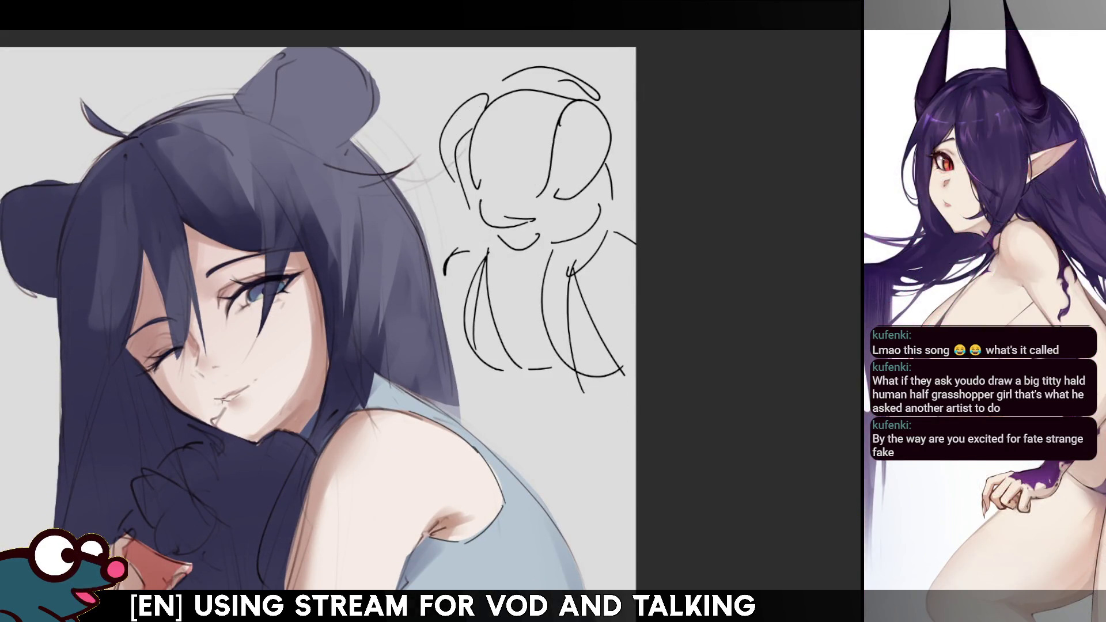
key("ctrl+z")
key("ctrl+z")
key("ctrl+z")
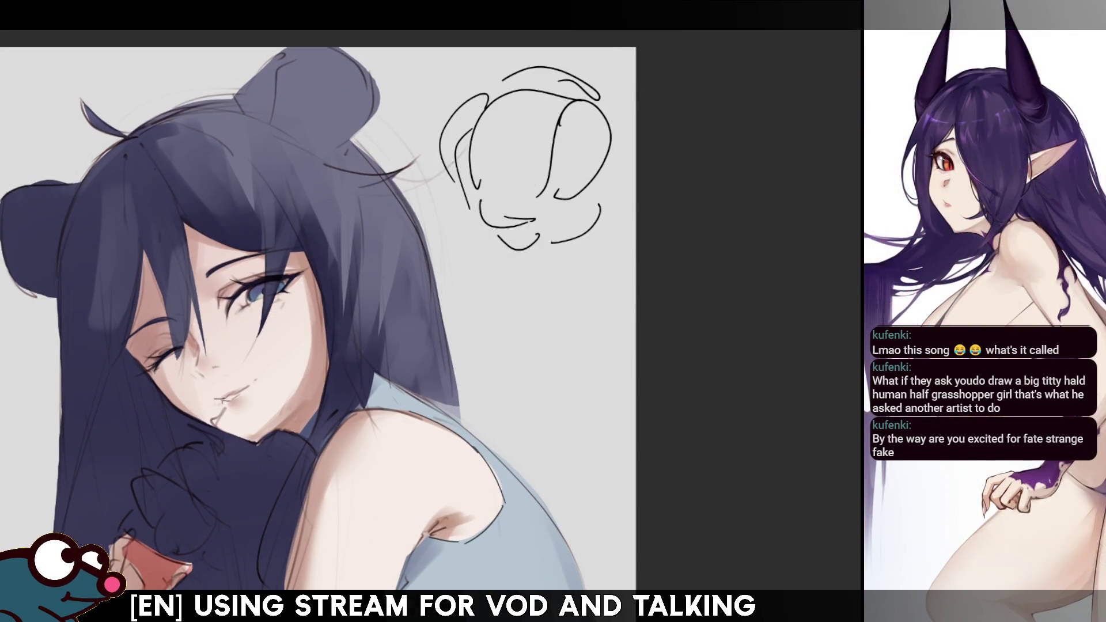
key("ctrl+z")
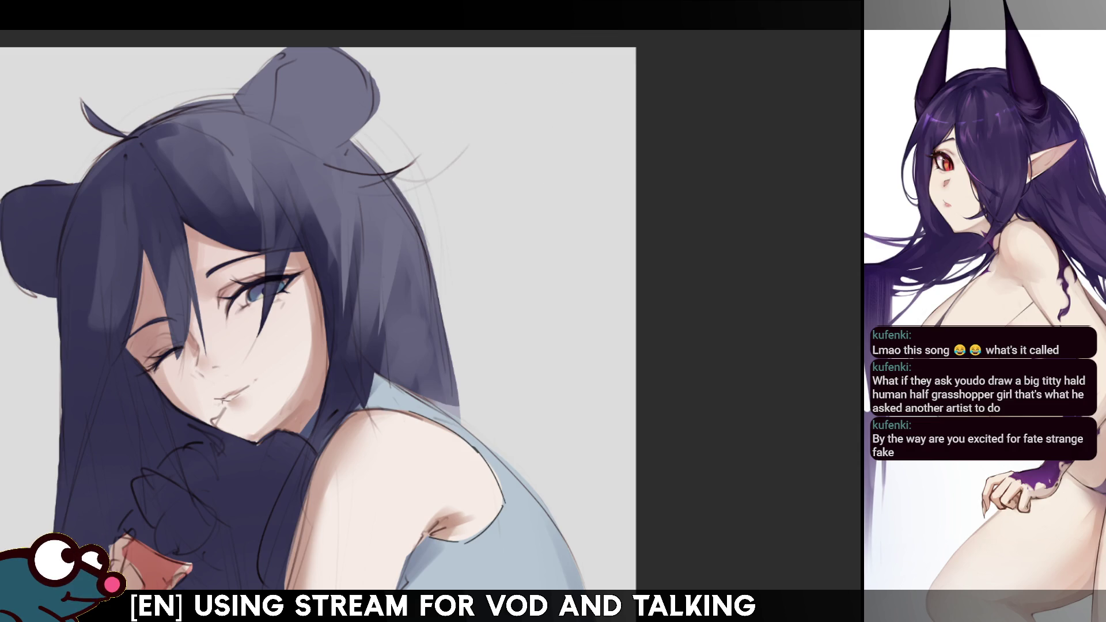